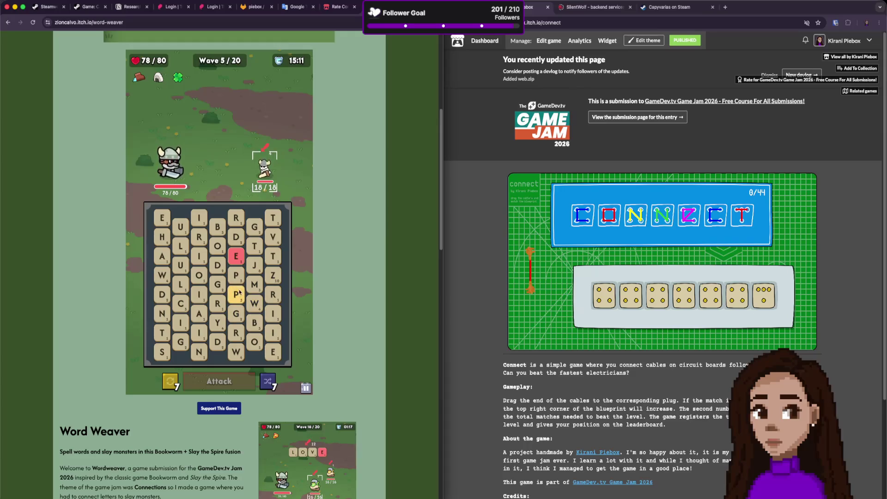
Play PET against the wave 5 enemy, then start the next word with C.
{"action": "left_click", "coordinate": [236, 275]}
{"action": "left_click", "coordinate": [236, 256]}
{"action": "left_click", "coordinate": [254, 246]}
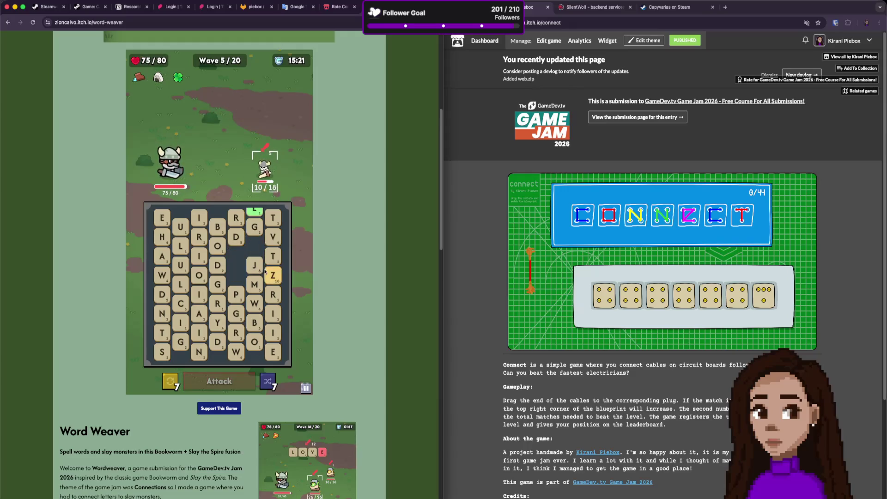
{"action": "left_click", "coordinate": [262, 226]}
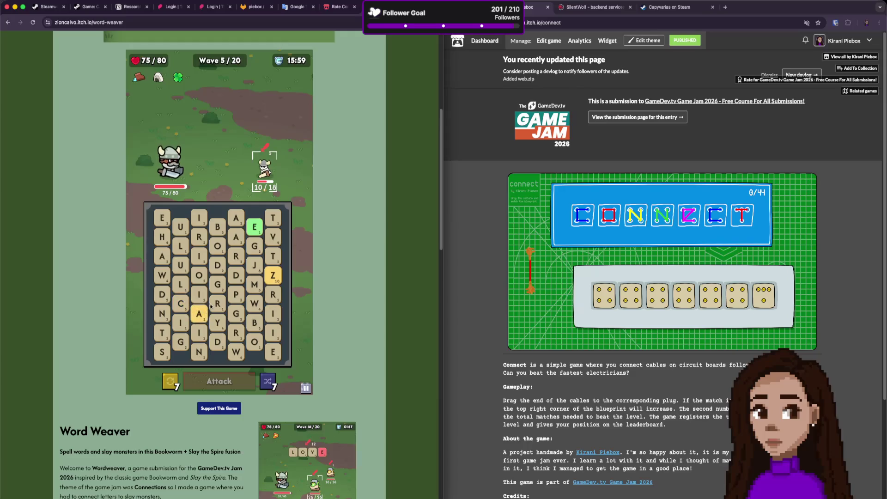
{"action": "left_click", "coordinate": [187, 303]}
Finish spelling CAR and attack the wave 5 enemy with it.
{"action": "left_click", "coordinate": [199, 313]}
{"action": "left_click", "coordinate": [217, 304]}
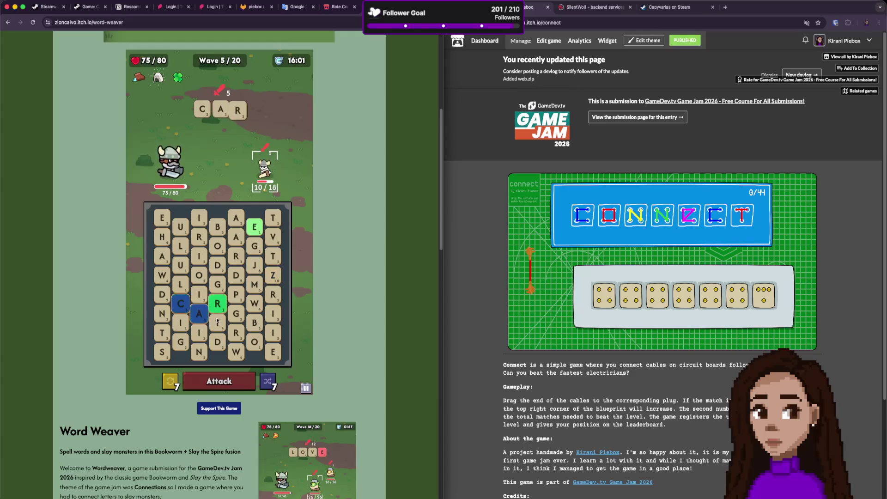
{"action": "left_click", "coordinate": [219, 383]}
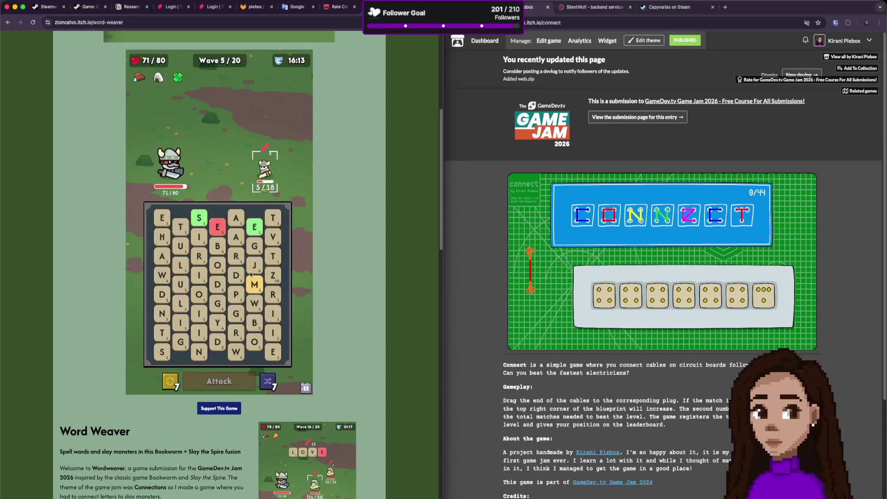
Spell SEA, trimming the extra letters, to finish the wave 5 enemy.
{"action": "type", "text": "se"}
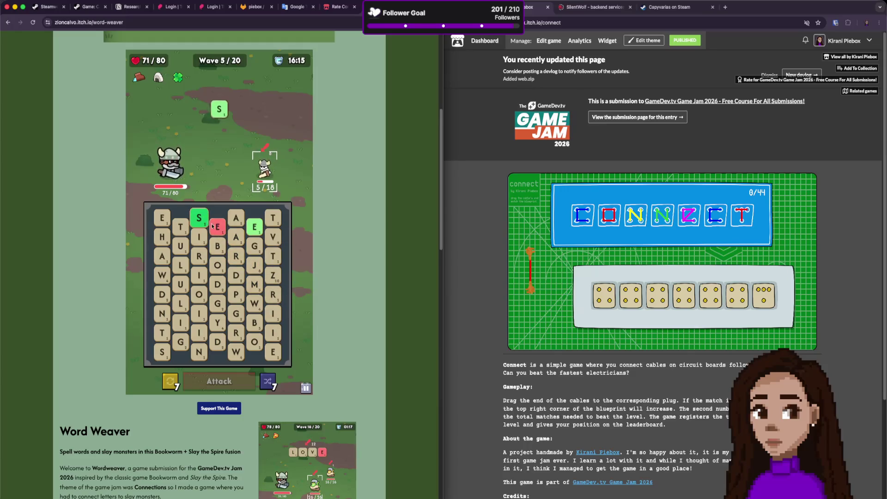
{"action": "left_click", "coordinate": [236, 238]}
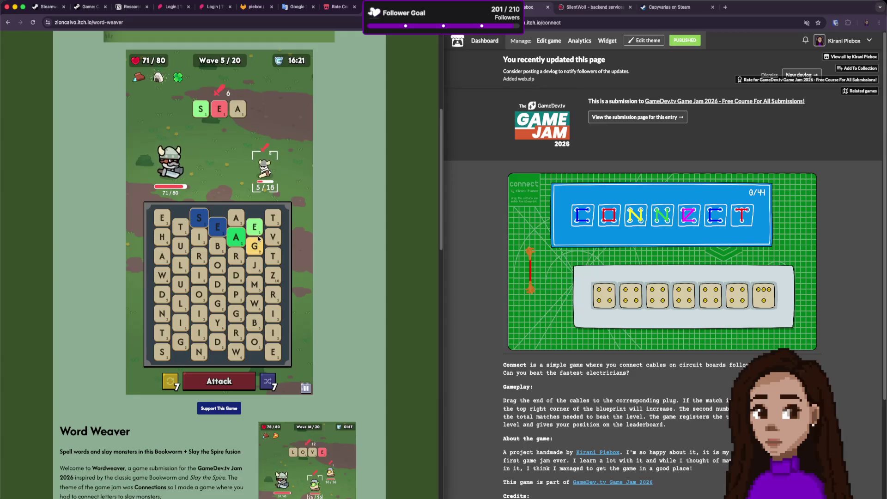
{"action": "type", "text": "et"}
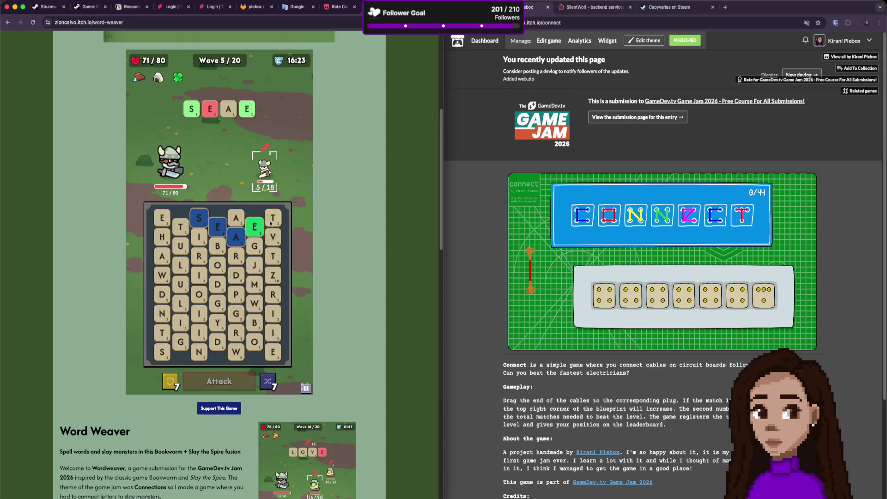
{"action": "key", "text": "BackSpace"}
{"action": "key", "text": "BackSpace"}
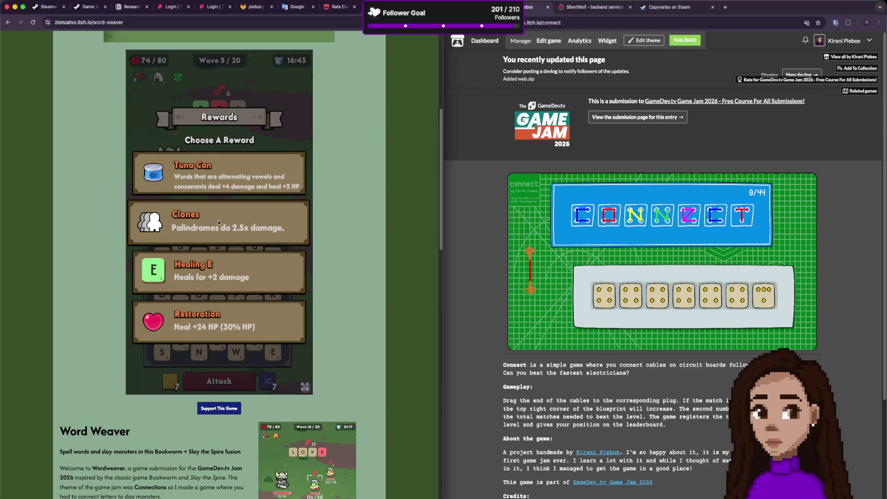
Claim the Tuna Can reward and begin a word with Y on the wave 6 board.
{"action": "left_click", "coordinate": [243, 169]}
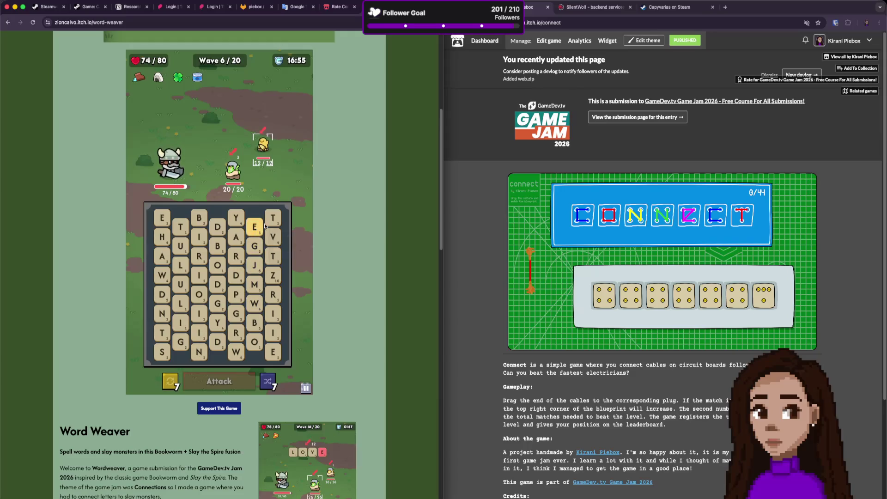
{"action": "left_click", "coordinate": [235, 218]}
Complete YET and attack the wave 6 enemy with it.
{"action": "left_click", "coordinate": [254, 227]}
{"action": "left_click", "coordinate": [268, 221]}
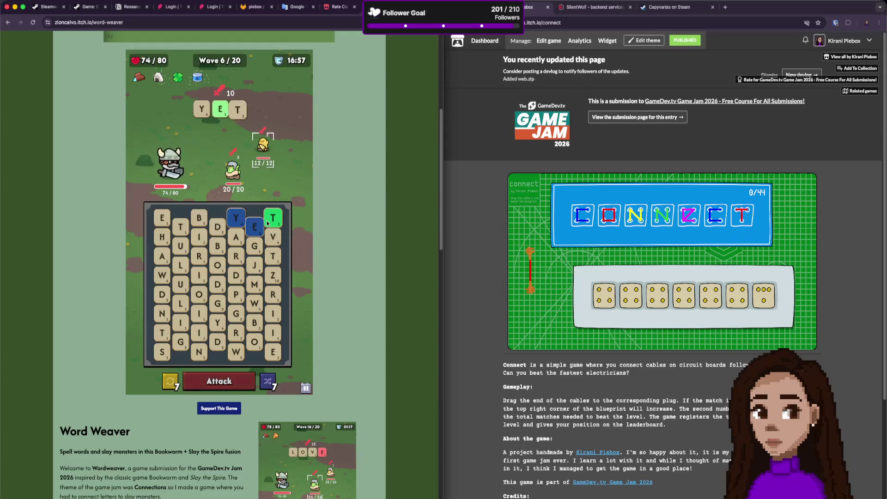
{"action": "left_click", "coordinate": [225, 389]}
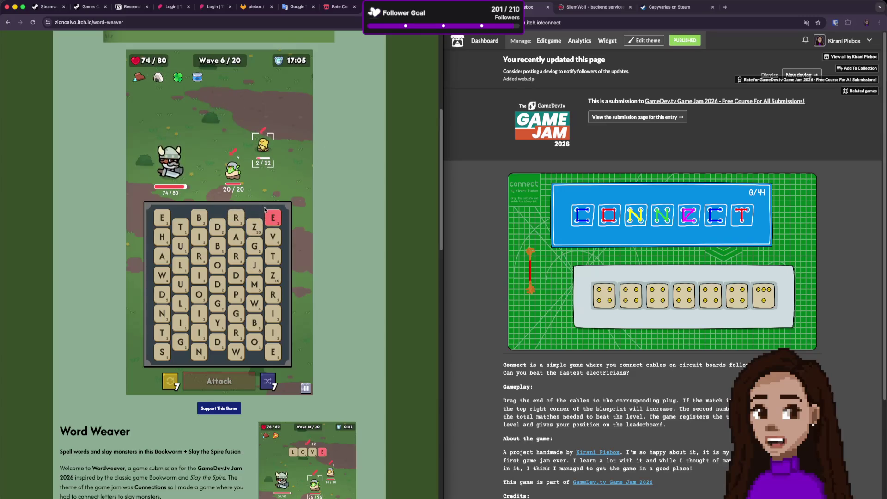
Spell BAR and attack to defeat the first wave 6 enemy.
{"action": "left_click", "coordinate": [217, 246]}
{"action": "left_click", "coordinate": [235, 237]}
{"action": "left_click", "coordinate": [236, 256]}
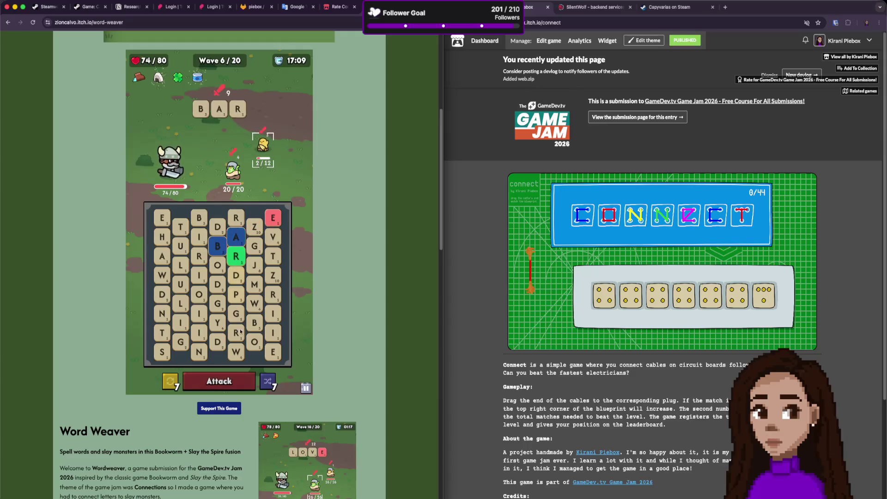
{"action": "left_click", "coordinate": [226, 386]}
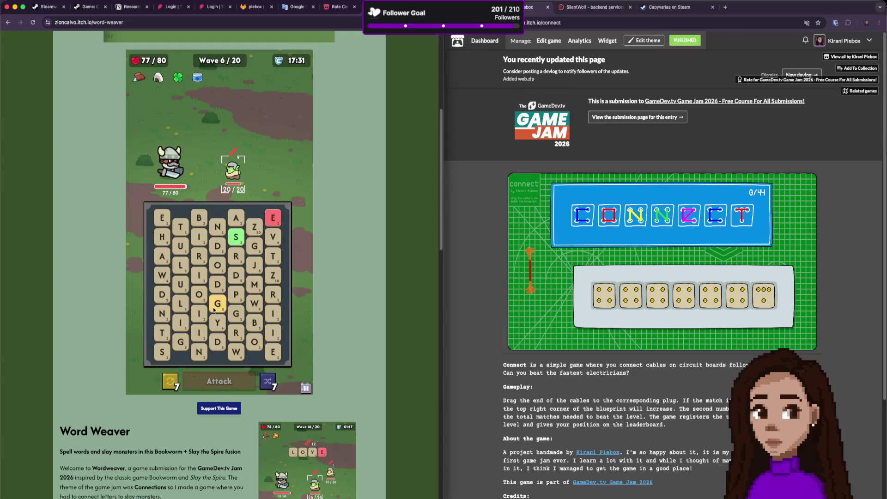
Spell LOG and attack the goblin with it.
{"action": "left_click", "coordinate": [180, 303]}
{"action": "left_click", "coordinate": [199, 294]}
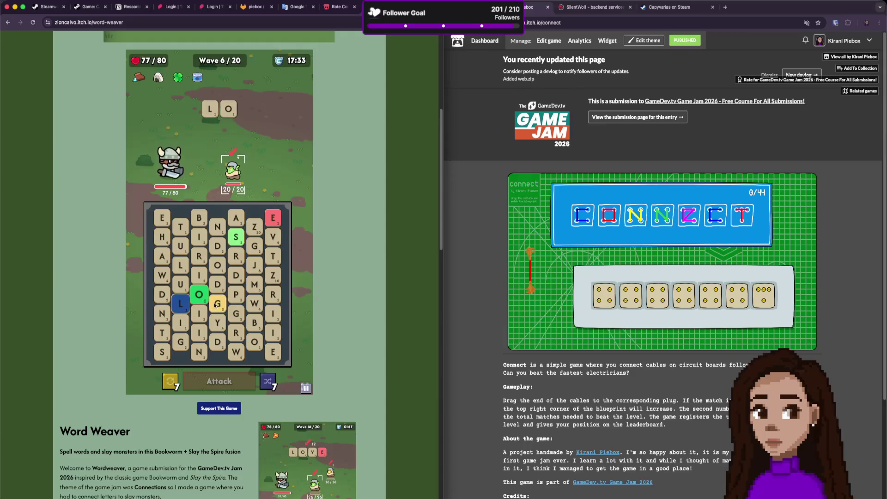
{"action": "left_click", "coordinate": [214, 305]}
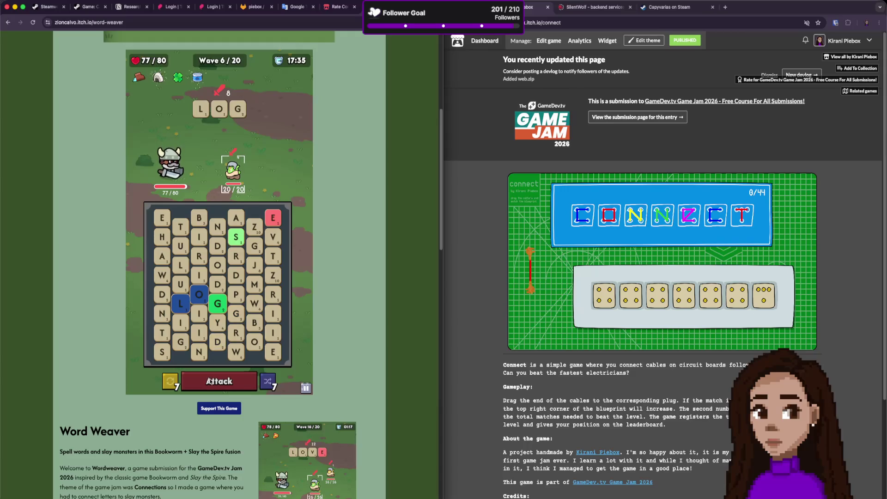
{"action": "left_click", "coordinate": [211, 382]}
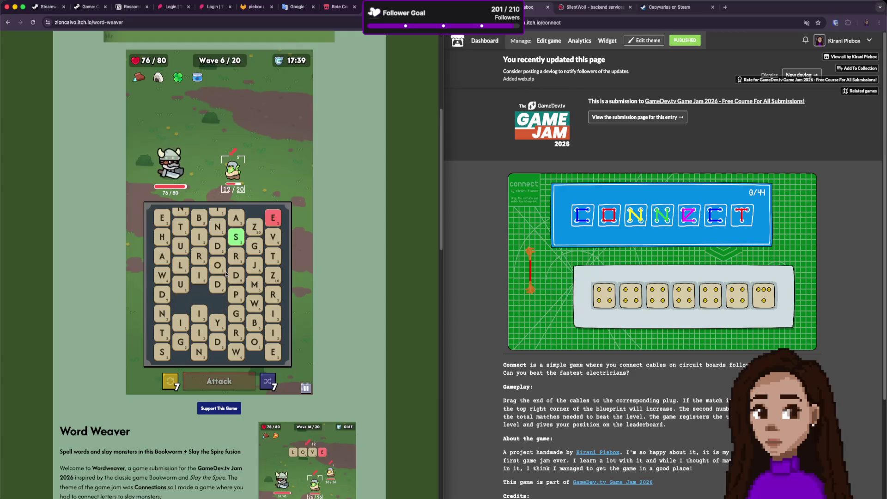
Spell TINS and attack the goblin again.
{"action": "left_click", "coordinate": [217, 281]}
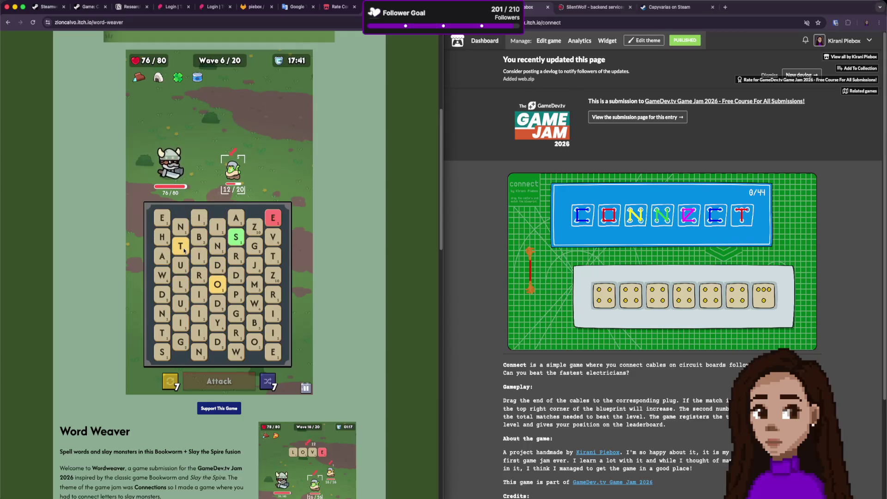
{"action": "left_click", "coordinate": [180, 245]}
{"action": "left_click", "coordinate": [199, 255]}
{"action": "left_click", "coordinate": [217, 246]}
{"action": "left_click", "coordinate": [231, 240]}
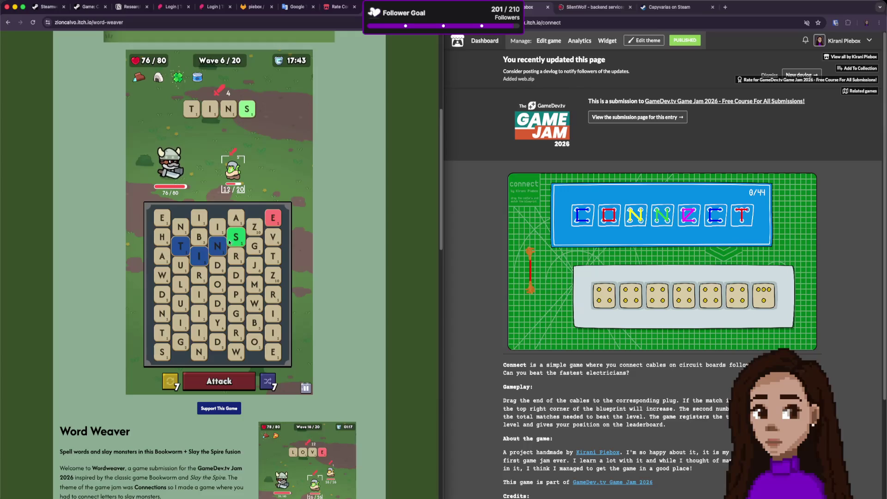
{"action": "left_click", "coordinate": [225, 389]}
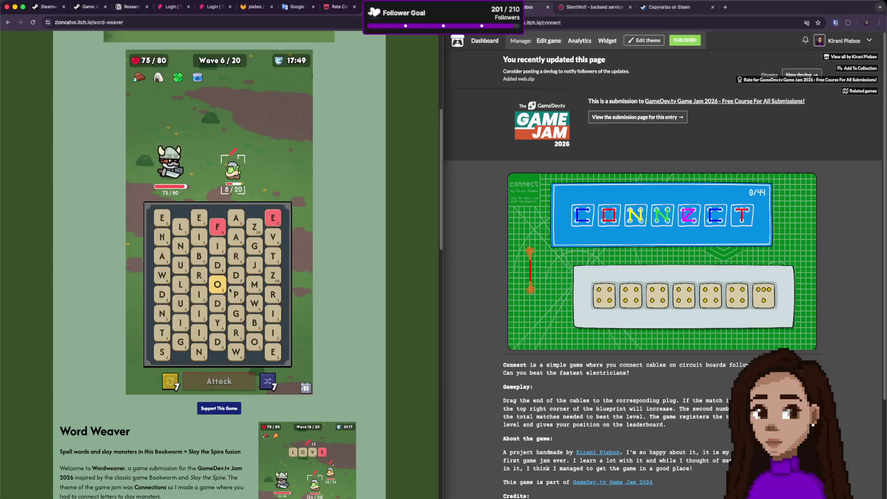
Spell FARD to fell the second wave 6 enemy.
{"action": "left_click", "coordinate": [222, 231]}
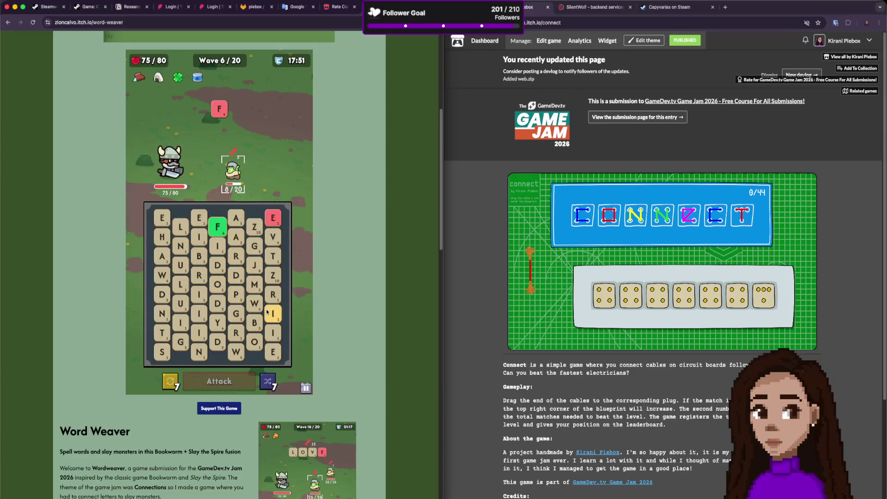
{"action": "left_click", "coordinate": [236, 238]}
{"action": "left_click", "coordinate": [237, 258]}
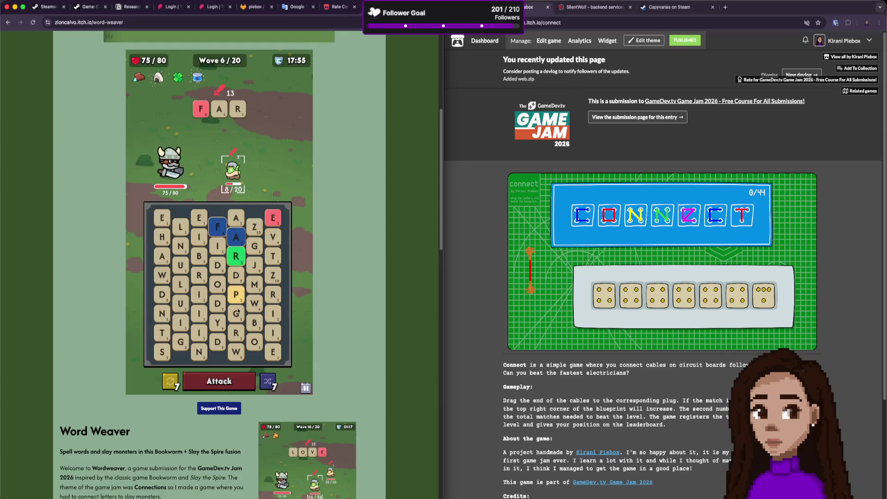
{"action": "left_click", "coordinate": [236, 275]}
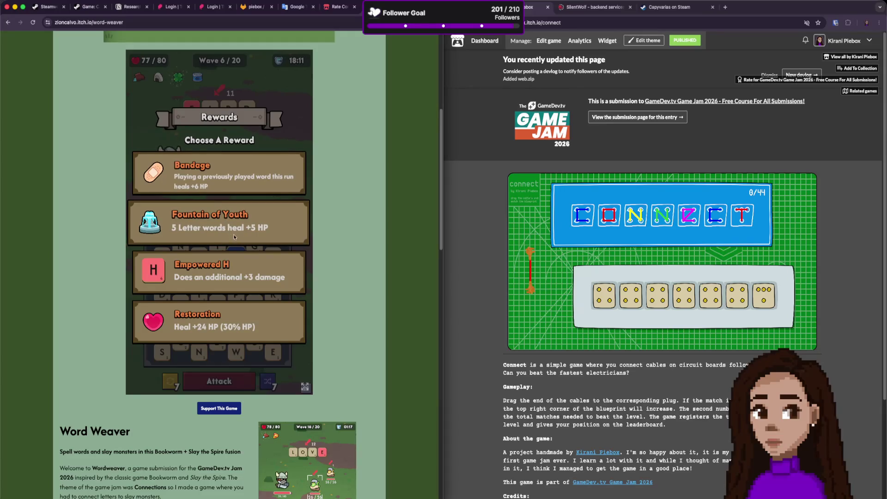
Browse the reward cards and claim Empowered H.
{"action": "key", "text": "Down"}
{"action": "key", "text": "Down"}
{"action": "key", "text": "Down"}
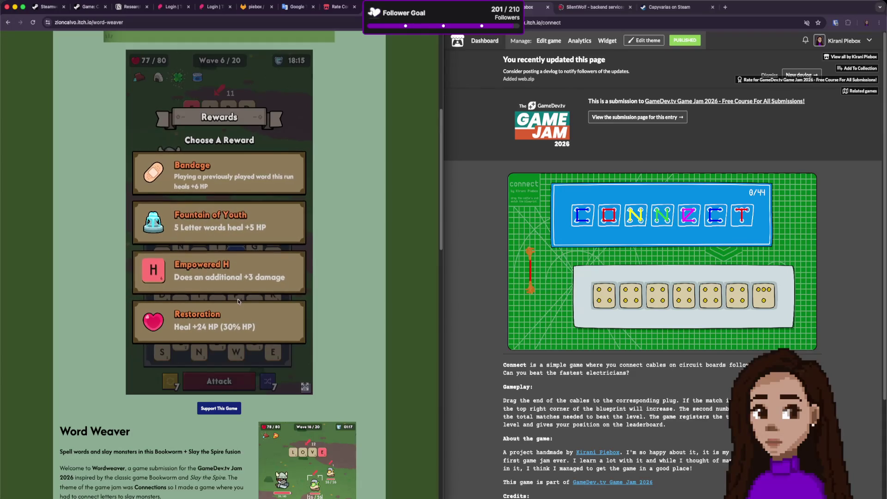
{"action": "left_click", "coordinate": [230, 273]}
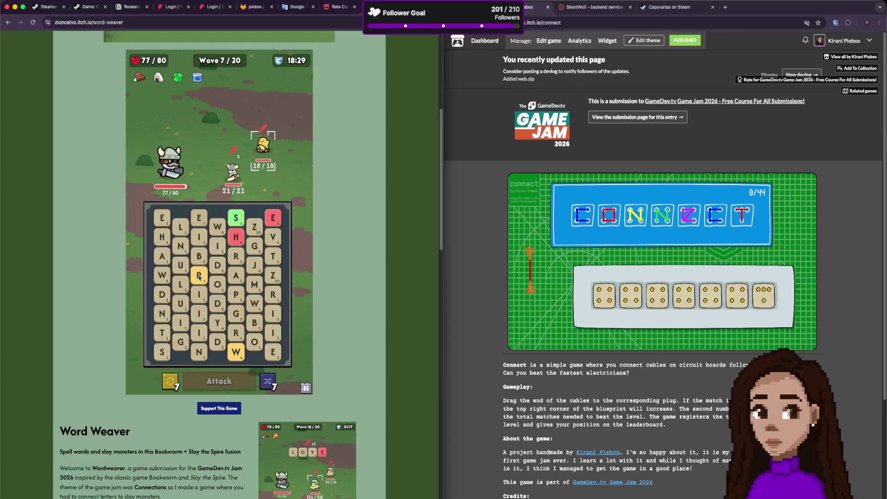
Spell ROAM and attack the wave 7 enemy with it.
{"action": "left_click", "coordinate": [199, 276]}
{"action": "left_click", "coordinate": [217, 284]}
{"action": "left_click", "coordinate": [234, 276]}
{"action": "left_click", "coordinate": [254, 285]}
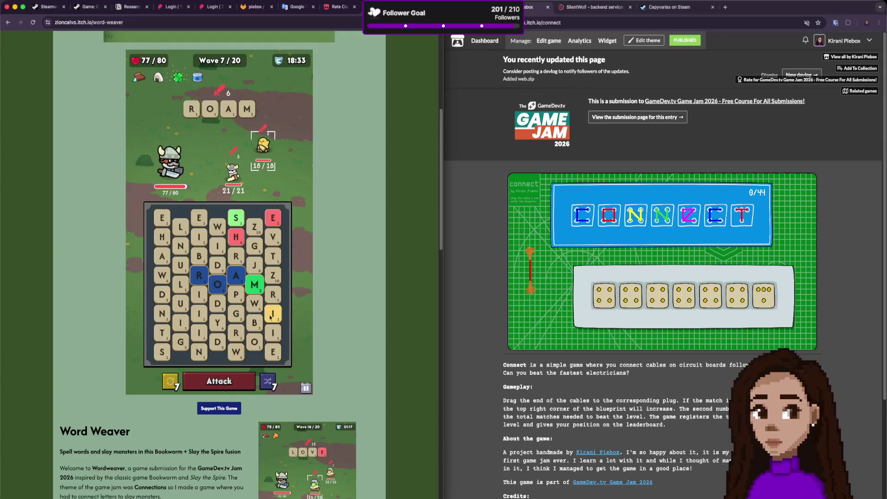
{"action": "left_click", "coordinate": [215, 375]}
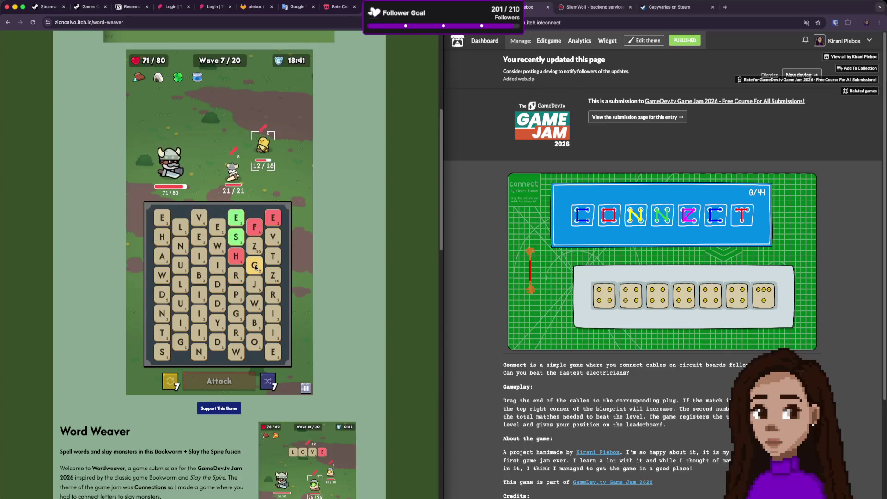
Try spelling HIB, then clear the word entirely.
{"action": "left_click", "coordinate": [235, 257]}
{"action": "left_click", "coordinate": [218, 265]}
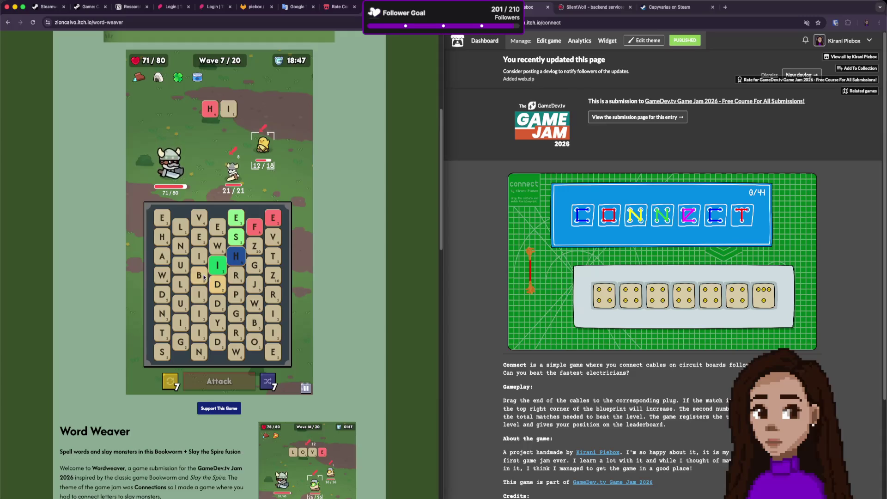
{"action": "left_click", "coordinate": [202, 277]}
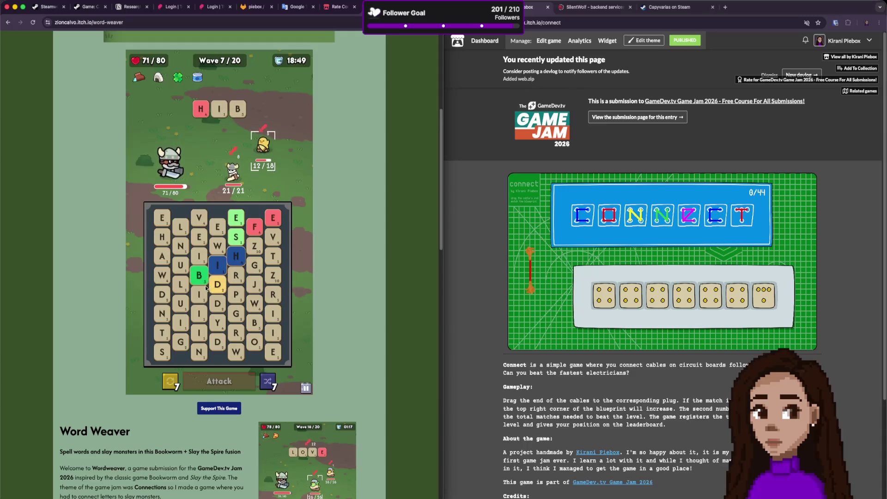
{"action": "left_click", "coordinate": [218, 265]}
{"action": "left_click", "coordinate": [233, 258]}
{"action": "left_click", "coordinate": [232, 259]}
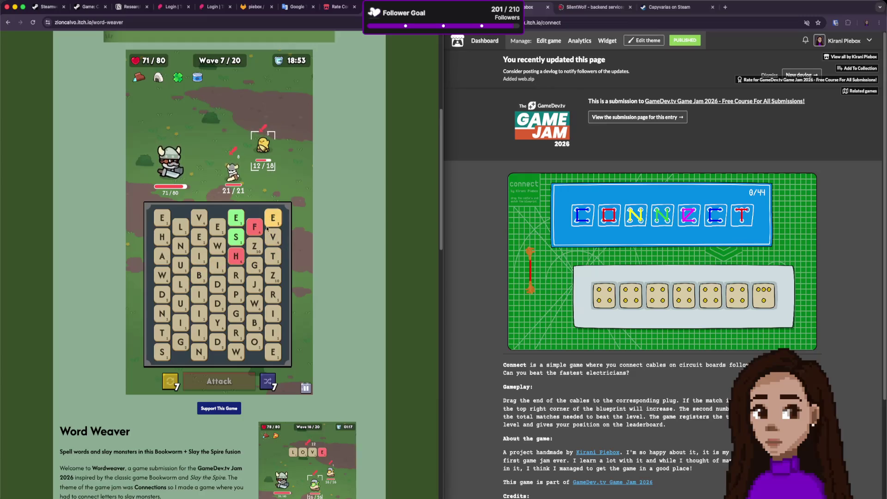
Spell FEE from the green E tile and attack the duck with it.
{"action": "mouse_move", "coordinate": [254, 230]}
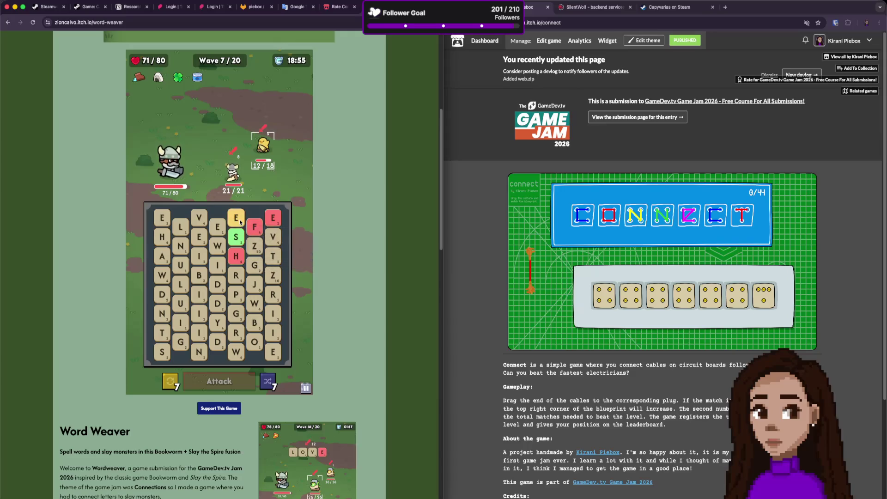
{"action": "left_click", "coordinate": [203, 236]}
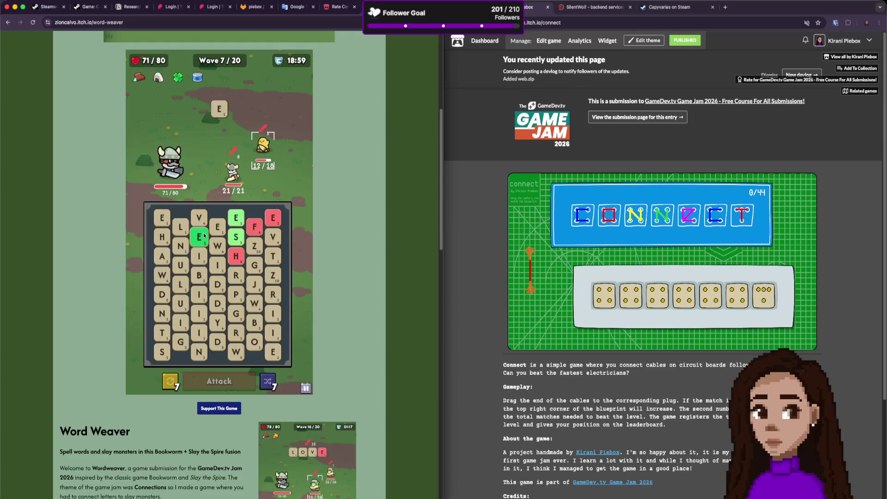
{"action": "left_click", "coordinate": [254, 227]}
{"action": "left_click", "coordinate": [235, 217]}
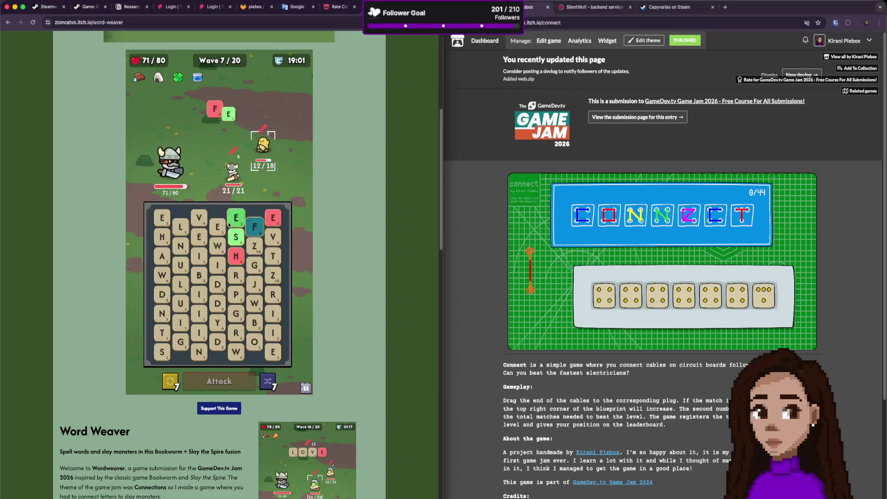
{"action": "left_click", "coordinate": [218, 228]}
{"action": "left_click", "coordinate": [236, 382]}
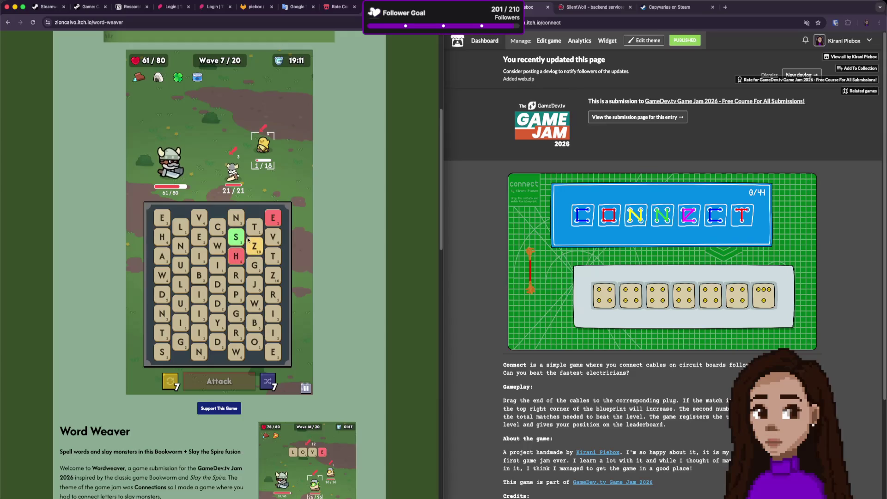
Spell BIRD against the duck enemy.
{"action": "left_click", "coordinate": [200, 275]}
{"action": "left_click", "coordinate": [218, 265]}
{"action": "left_click", "coordinate": [236, 276]}
{"action": "left_click", "coordinate": [217, 284]}
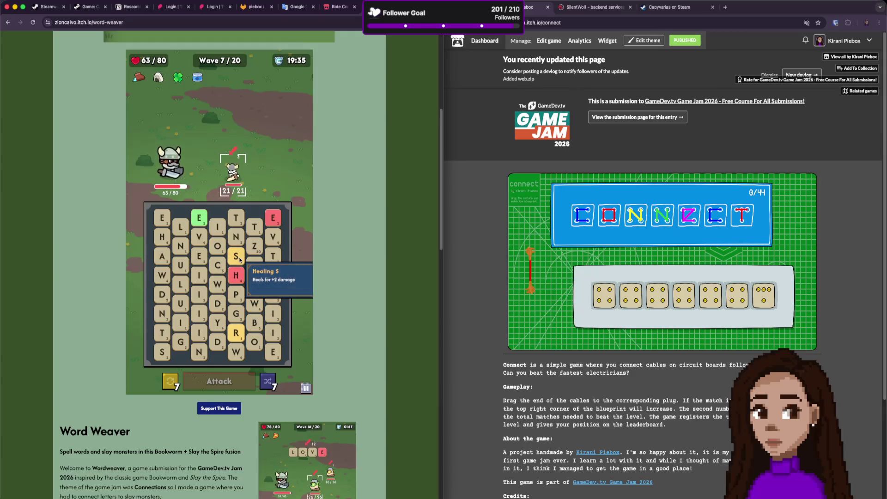
Chain COINS and attack, then drag out HINT for the next enemy.
{"action": "mouse_move", "coordinate": [218, 265]}
{"action": "left_mouse_down"}
{"action": "mouse_move", "coordinate": [217, 238]}
{"action": "mouse_move", "coordinate": [236, 236]}
{"action": "mouse_move", "coordinate": [236, 275]}
{"action": "left_mouse_up"}
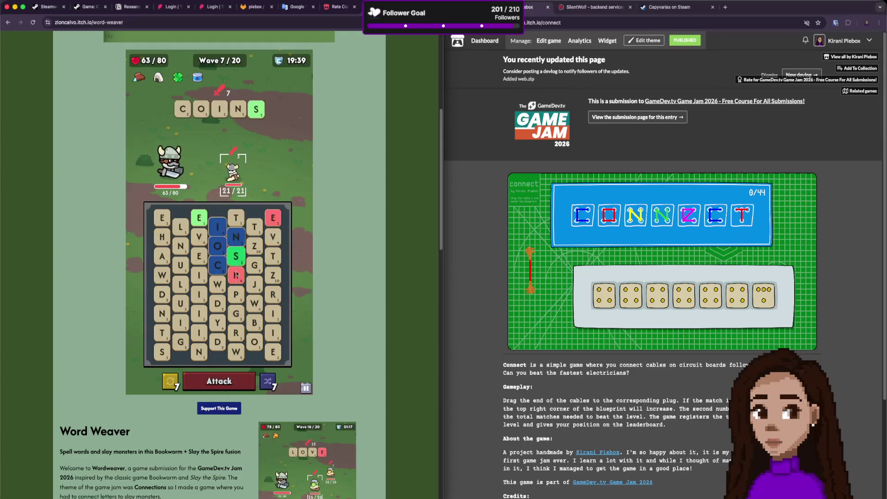
{"action": "left_click", "coordinate": [229, 384]}
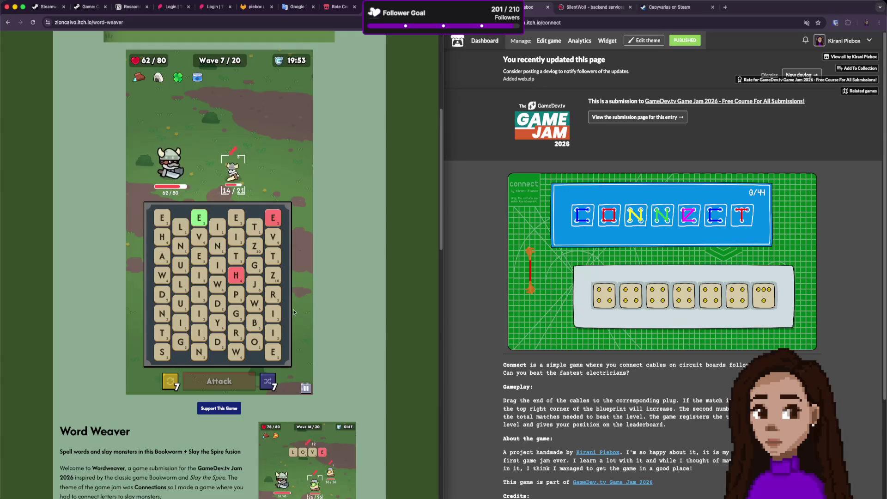
{"action": "mouse_move", "coordinate": [235, 276]}
{"action": "left_mouse_down"}
{"action": "mouse_move", "coordinate": [218, 266]}
{"action": "mouse_move", "coordinate": [223, 250]}
{"action": "mouse_move", "coordinate": [236, 256]}
{"action": "left_mouse_up"}
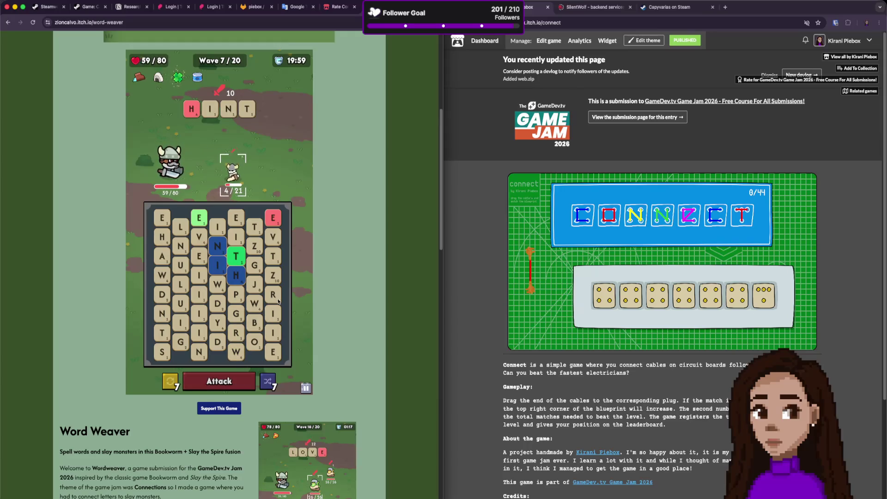
Play HINT with Enter, then clear the mistaken L and V selections.
{"action": "key", "text": "Return"}
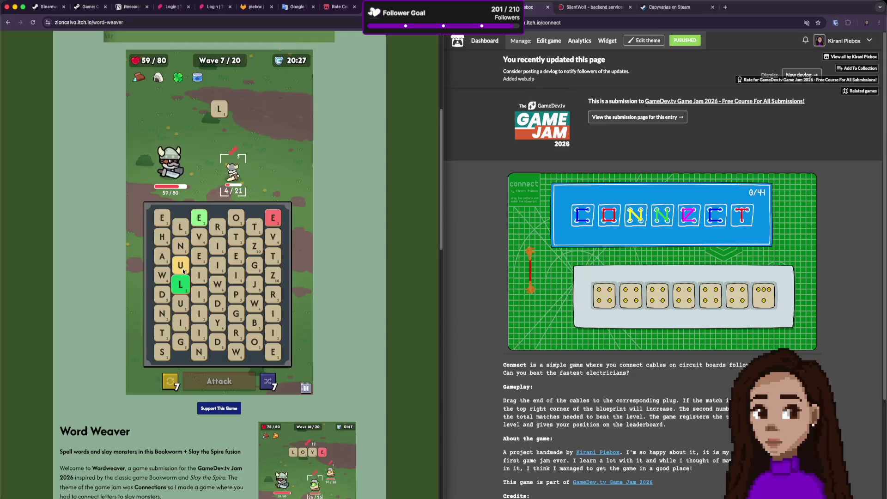
{"action": "left_click", "coordinate": [186, 290]}
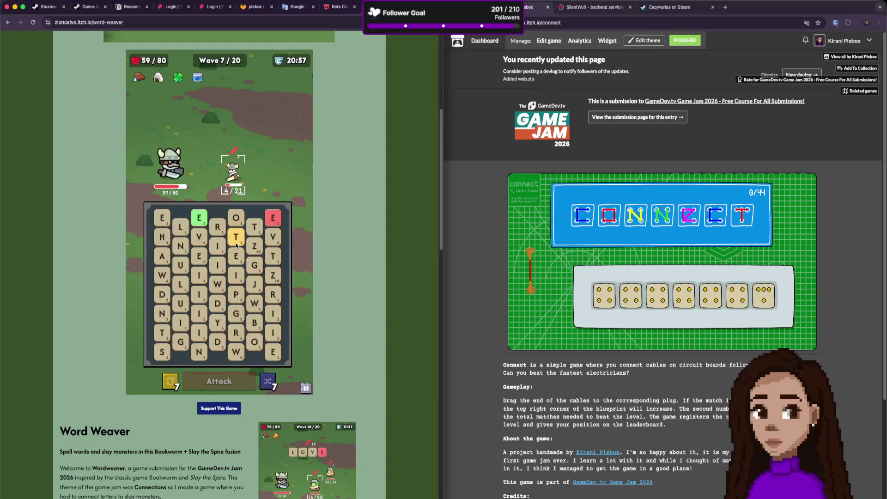
{"action": "left_click", "coordinate": [200, 239]}
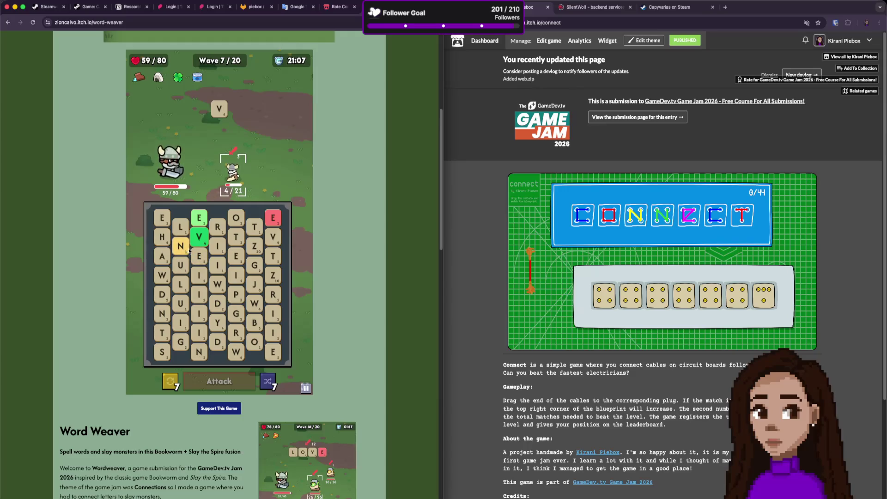
{"action": "left_click", "coordinate": [199, 237]}
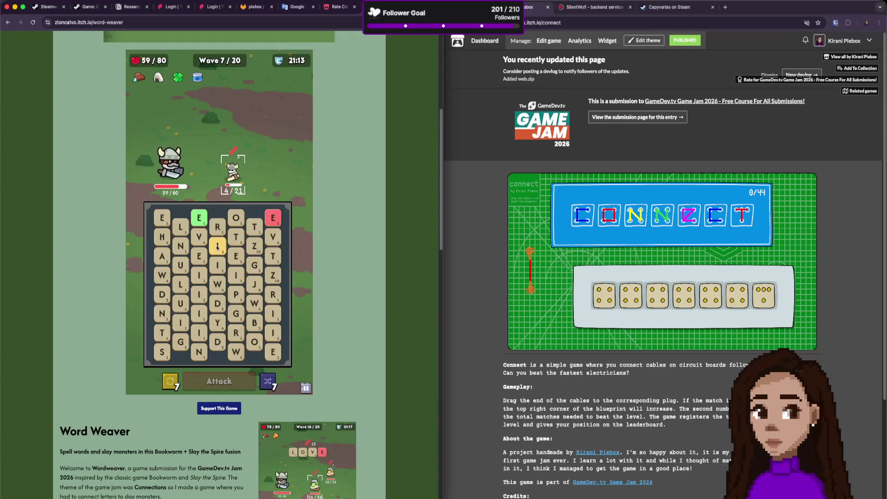
Spell VITE and attack to defeat wave 7's last enemy.
{"action": "left_click", "coordinate": [200, 237]}
{"action": "left_click", "coordinate": [218, 246]}
{"action": "left_click", "coordinate": [236, 236]}
{"action": "left_click", "coordinate": [236, 256]}
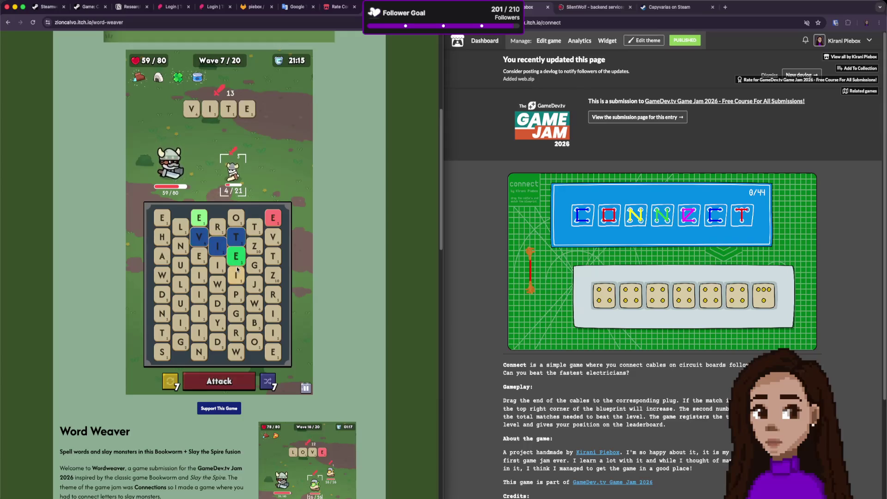
{"action": "left_click", "coordinate": [225, 383]}
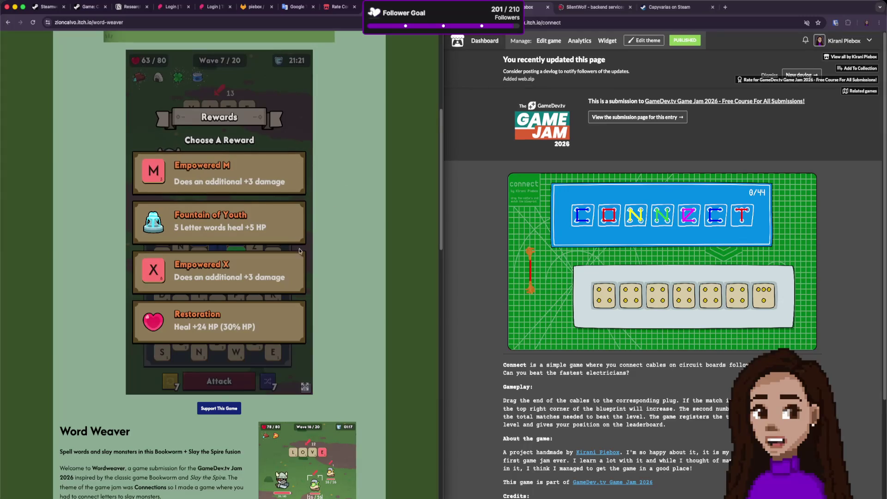
{"action": "scroll", "coordinate": [124, 431], "scroll_direction": "down", "scroll_amount": 6}
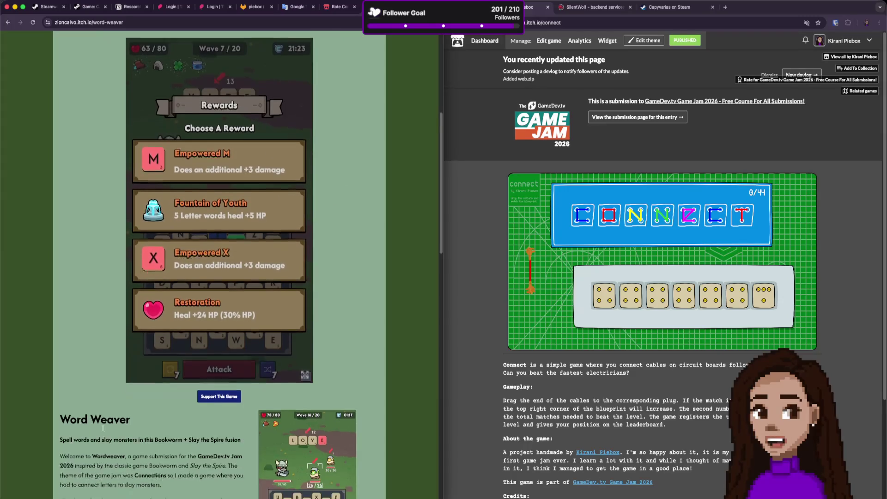
Scroll through the Word Weaver page, reading the Future Work list, down to Credits.
{"action": "scroll", "coordinate": [117, 426], "scroll_direction": "down", "scroll_amount": 6}
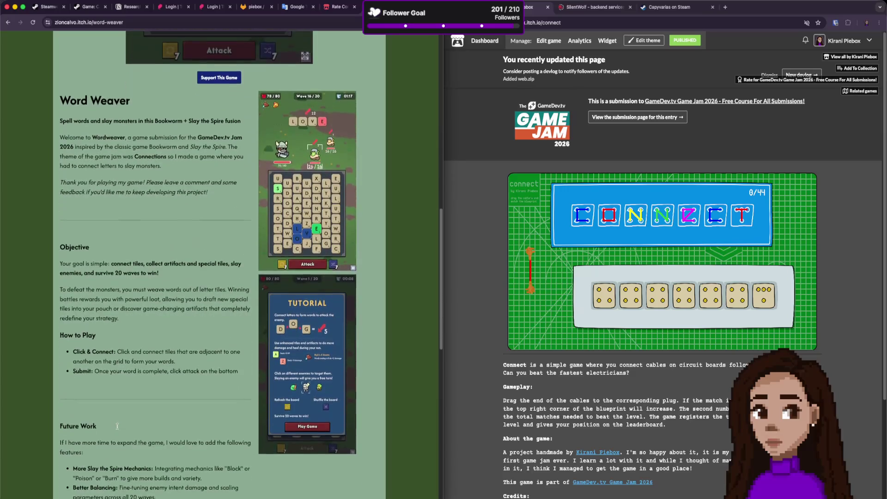
{"action": "scroll", "coordinate": [124, 434], "scroll_direction": "up", "scroll_amount": 4}
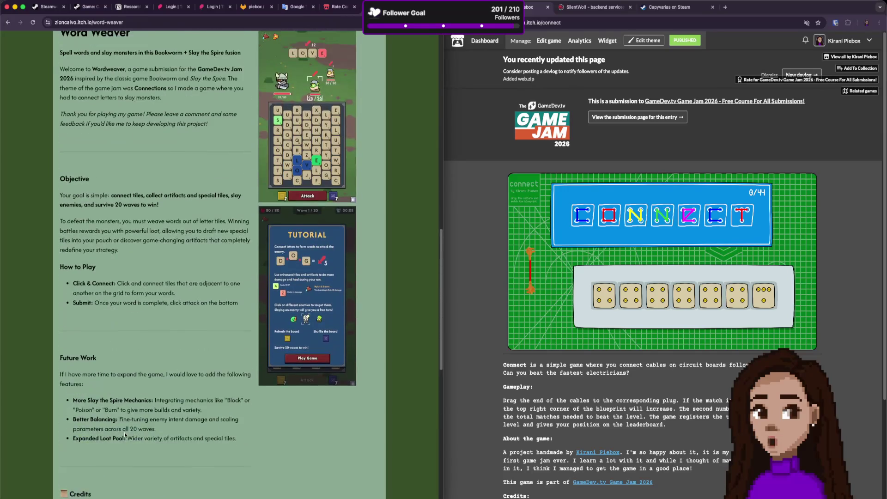
{"action": "scroll", "coordinate": [123, 433], "scroll_direction": "down", "scroll_amount": 5}
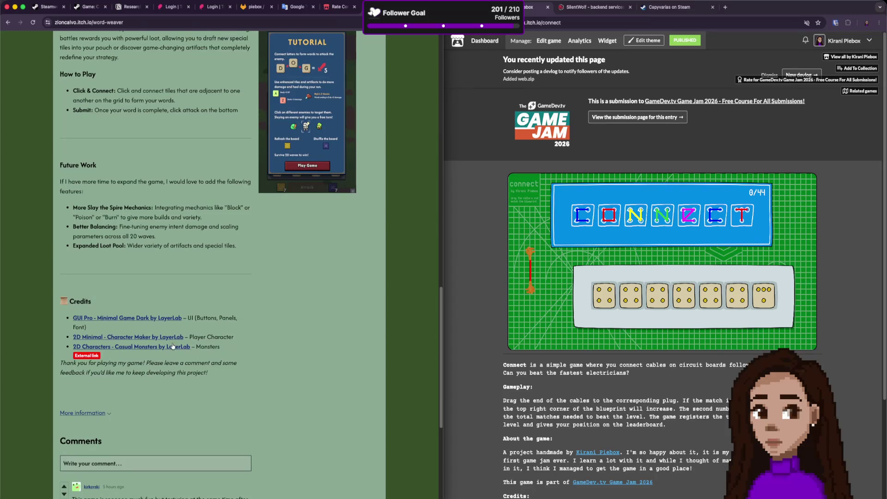
{"action": "scroll", "coordinate": [180, 348], "scroll_direction": "up", "scroll_amount": 3}
{"action": "mouse_move", "coordinate": [60, 301]}
{"action": "left_mouse_down"}
{"action": "mouse_move", "coordinate": [249, 372]}
{"action": "mouse_move", "coordinate": [239, 381]}
{"action": "left_mouse_up"}
{"action": "left_click", "coordinate": [164, 361]}
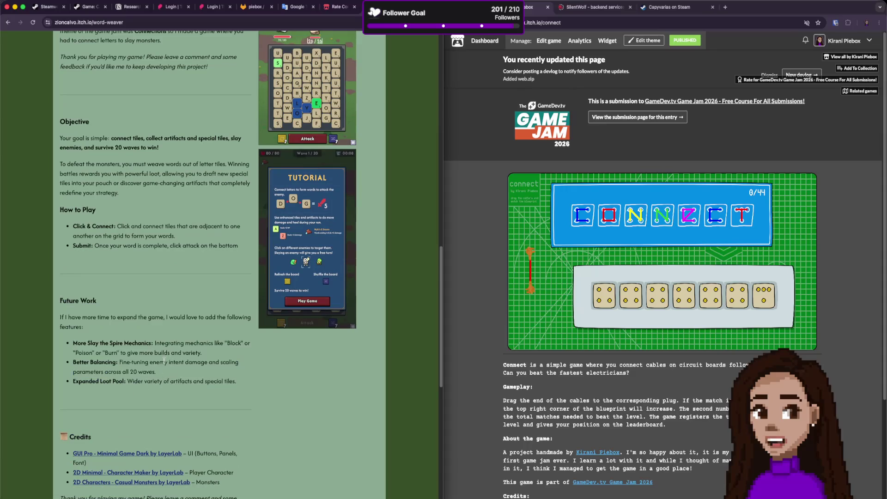
{"action": "scroll", "coordinate": [164, 360], "scroll_direction": "up", "scroll_amount": 1}
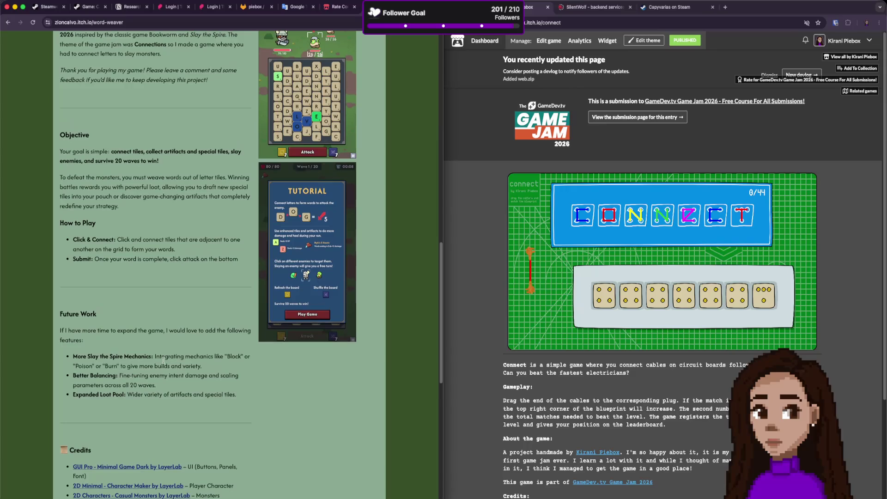
{"action": "scroll", "coordinate": [164, 359], "scroll_direction": "up", "scroll_amount": 1}
{"action": "scroll", "coordinate": [163, 360], "scroll_direction": "up", "scroll_amount": 10}
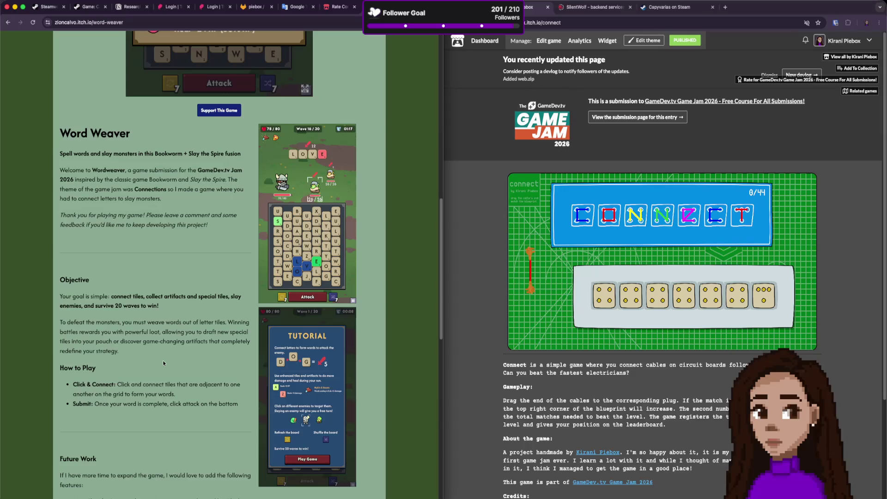
{"action": "scroll", "coordinate": [162, 360], "scroll_direction": "down", "scroll_amount": 14}
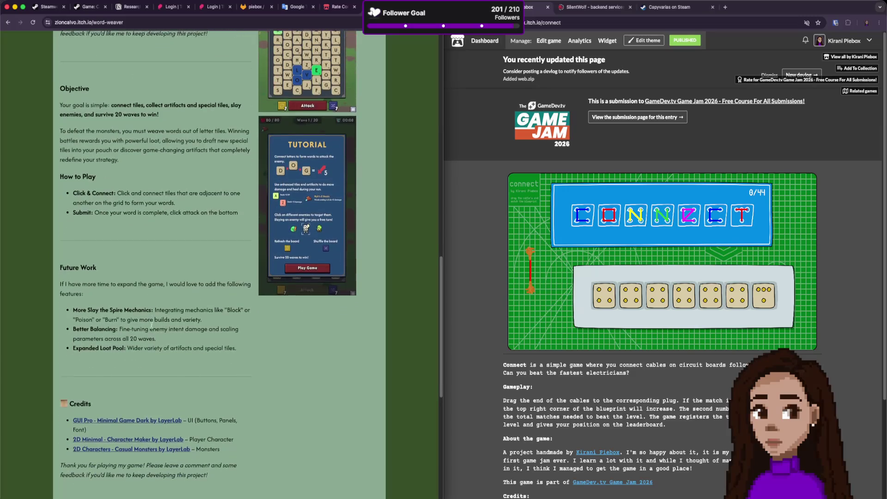
{"action": "scroll", "coordinate": [151, 327], "scroll_direction": "down", "scroll_amount": 3}
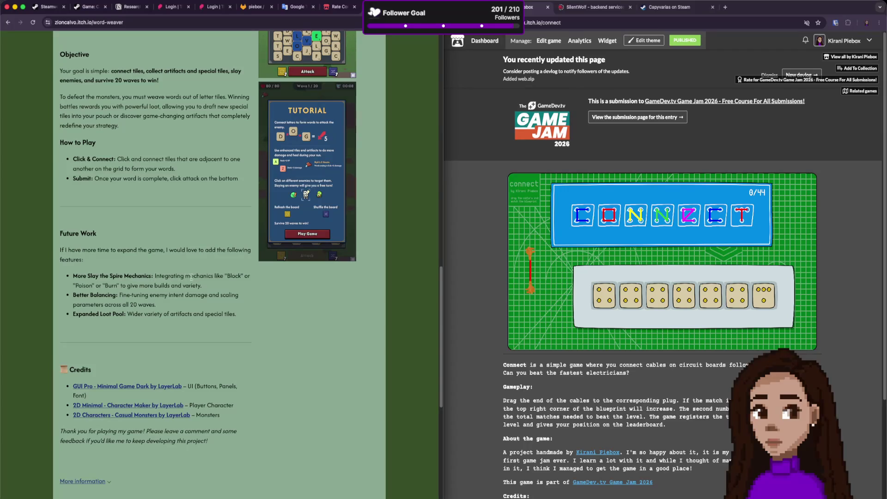
{"action": "scroll", "coordinate": [168, 303], "scroll_direction": "up", "scroll_amount": 20}
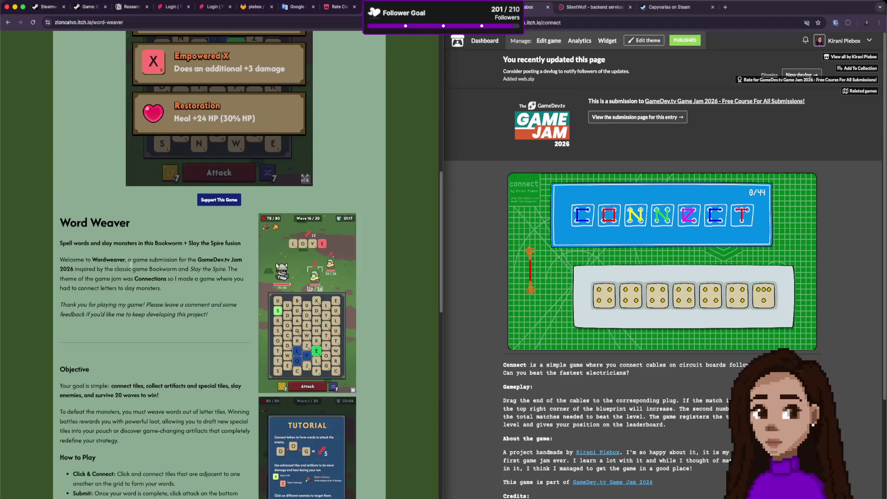
{"action": "scroll", "coordinate": [125, 259], "scroll_direction": "down", "scroll_amount": 20}
{"action": "scroll", "coordinate": [139, 290], "scroll_direction": "down", "scroll_amount": 9}
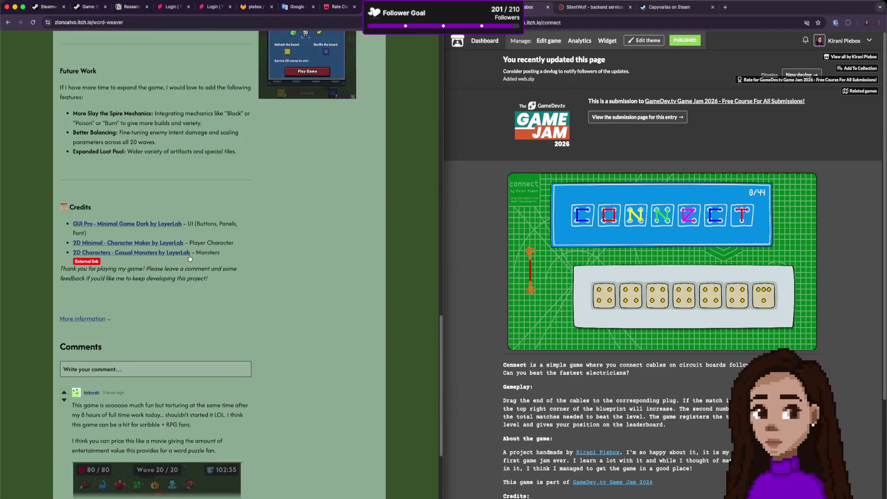
Open the GUI Pro, 2D Minimal character maker and Casual Monsters credits in new tabs.
{"action": "left_click", "coordinate": [164, 224], "text": "super"}
{"action": "left_click", "coordinate": [169, 244], "text": "super"}
{"action": "left_click", "coordinate": [170, 253], "text": "super"}
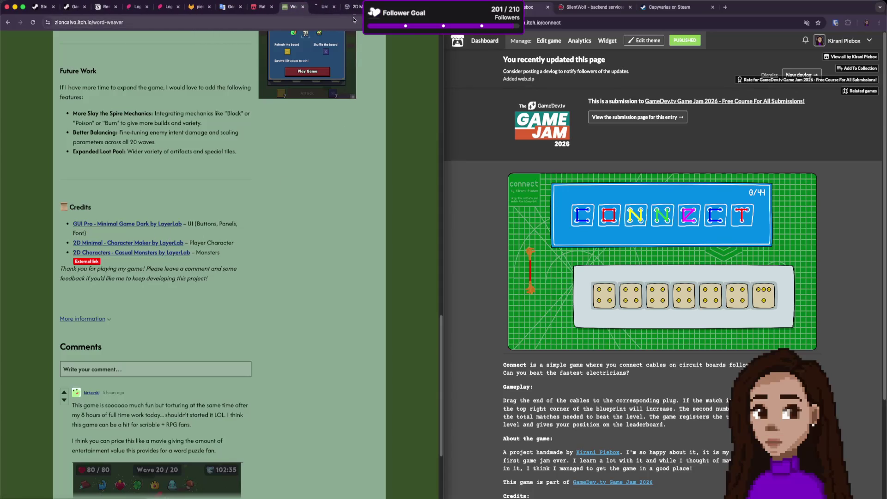
Browse the GUI Pro, 2D Minimal - Character Maker and Casual Monsters asset pages.
{"action": "left_click", "coordinate": [323, 7]}
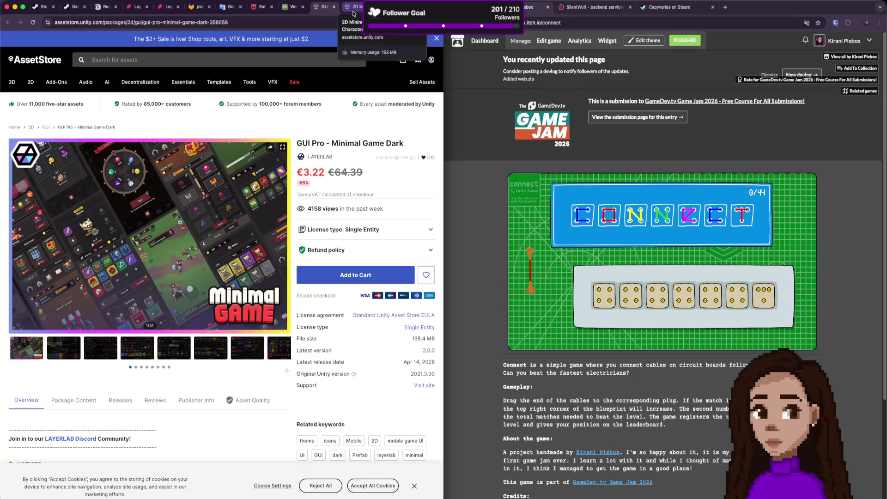
{"action": "left_click", "coordinate": [358, 7]}
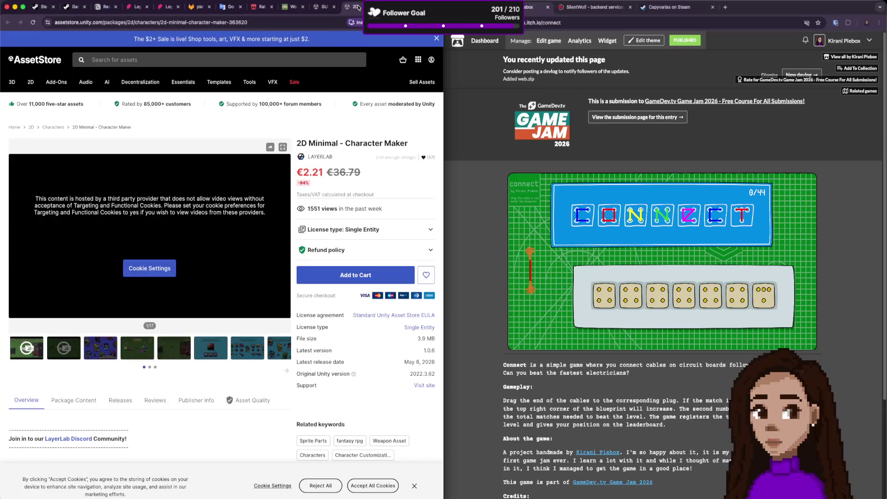
{"action": "left_click", "coordinate": [102, 347]}
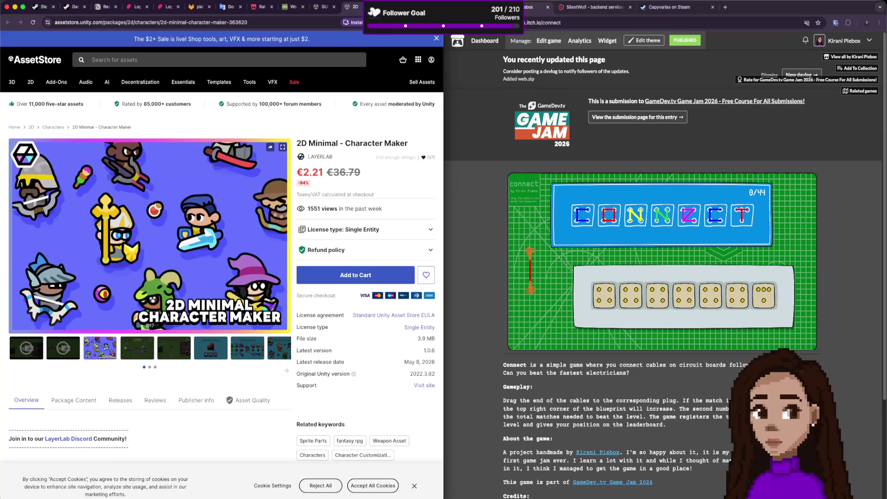
{"action": "left_click", "coordinate": [391, 7]}
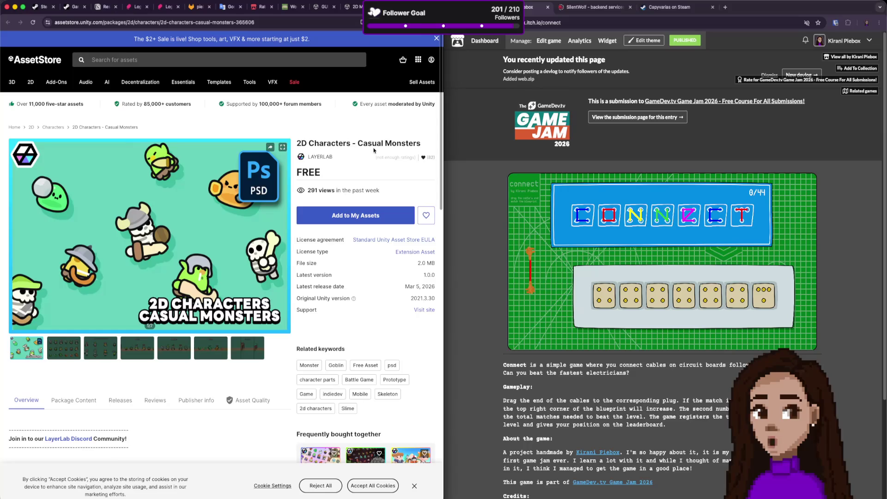
Revisit the Character Maker and GUI Pro - Minimal Game Dark pages, then return to Word Weaver.
{"action": "left_click", "coordinate": [354, 6]}
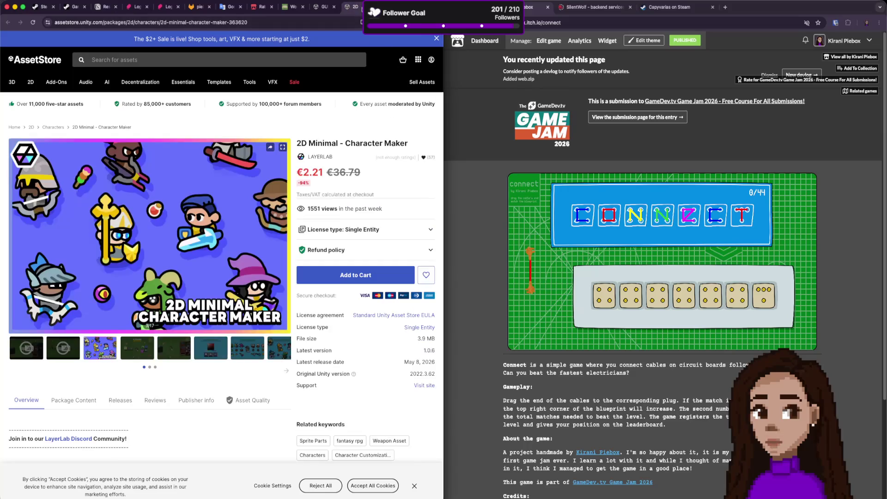
{"action": "left_click", "coordinate": [325, 8]}
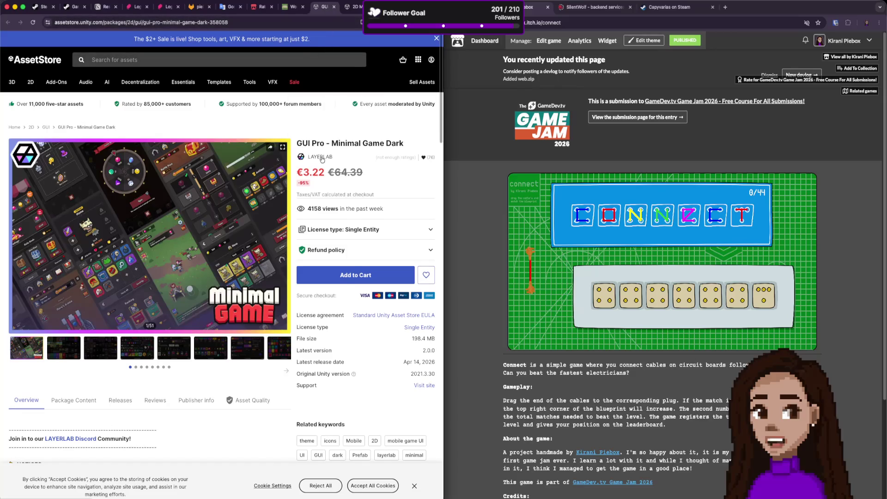
{"action": "scroll", "coordinate": [323, 159], "scroll_direction": "down", "scroll_amount": 3}
{"action": "scroll", "coordinate": [323, 158], "scroll_direction": "up", "scroll_amount": 3}
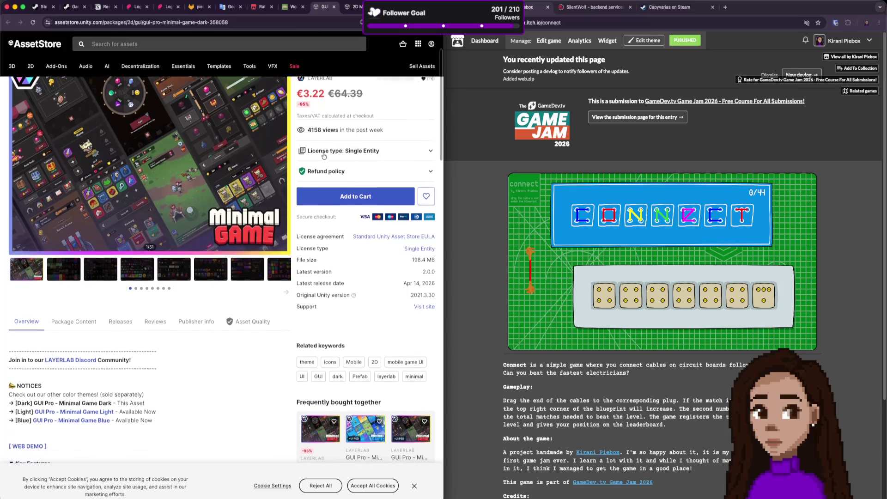
{"action": "left_click", "coordinate": [291, 6]}
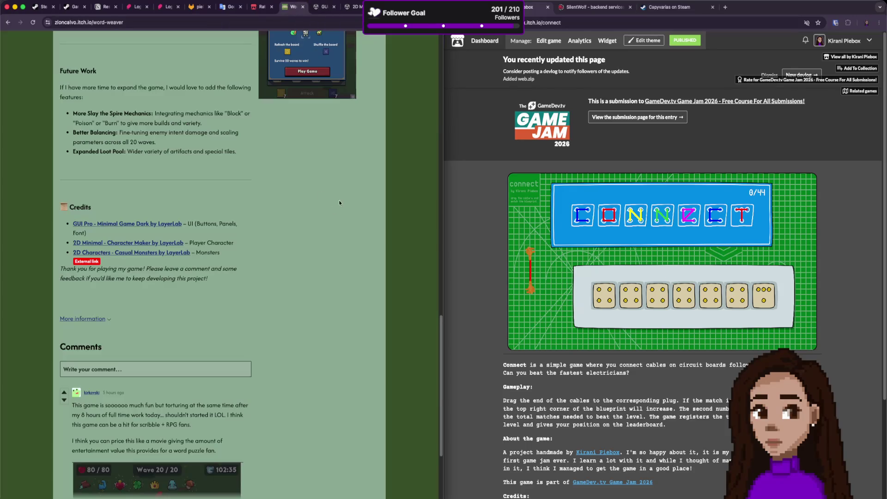
Look over the Word Weaver and Connect pages, then open WordWeaver's GameDev.tv Game Jam 2026 rating page.
{"action": "scroll", "coordinate": [298, 198], "scroll_direction": "up", "scroll_amount": 6}
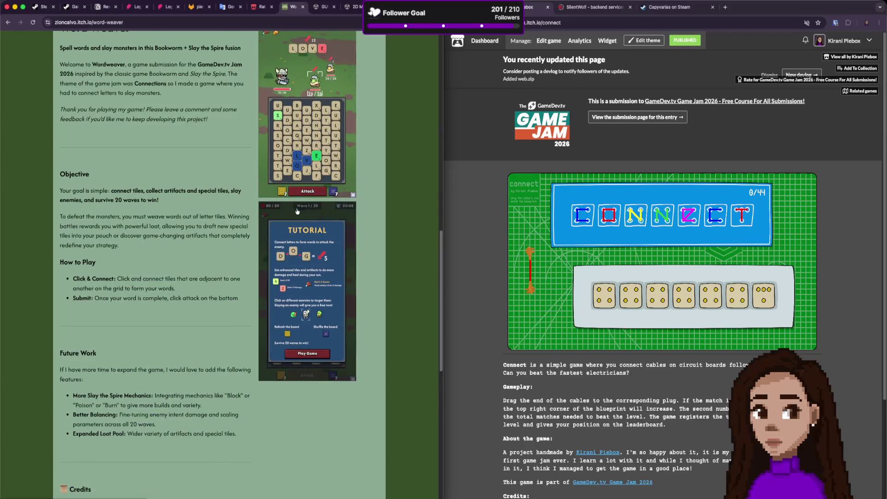
{"action": "scroll", "coordinate": [297, 211], "scroll_direction": "up", "scroll_amount": 3}
{"action": "scroll", "coordinate": [278, 210], "scroll_direction": "down", "scroll_amount": 8}
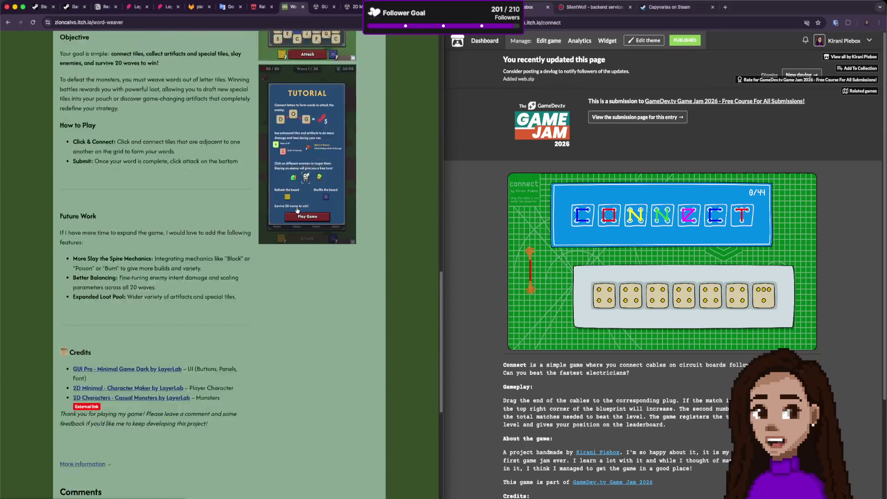
{"action": "scroll", "coordinate": [275, 211], "scroll_direction": "down", "scroll_amount": 2}
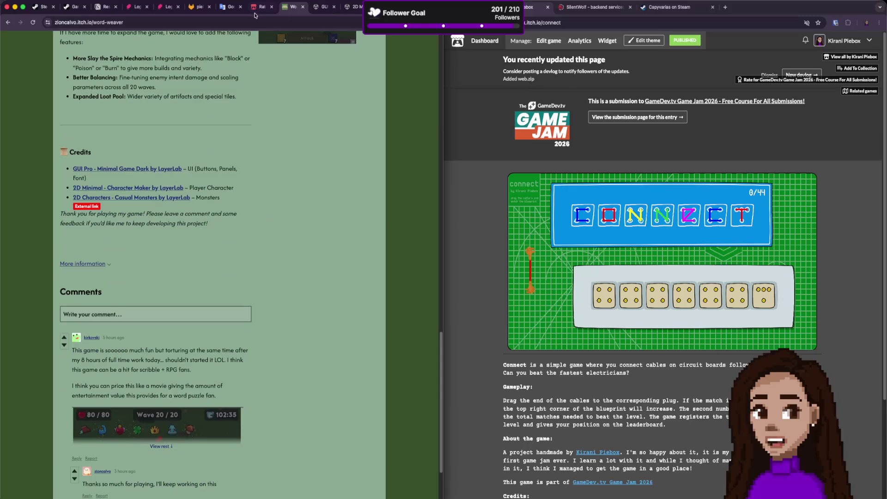
{"action": "left_click", "coordinate": [257, 7]}
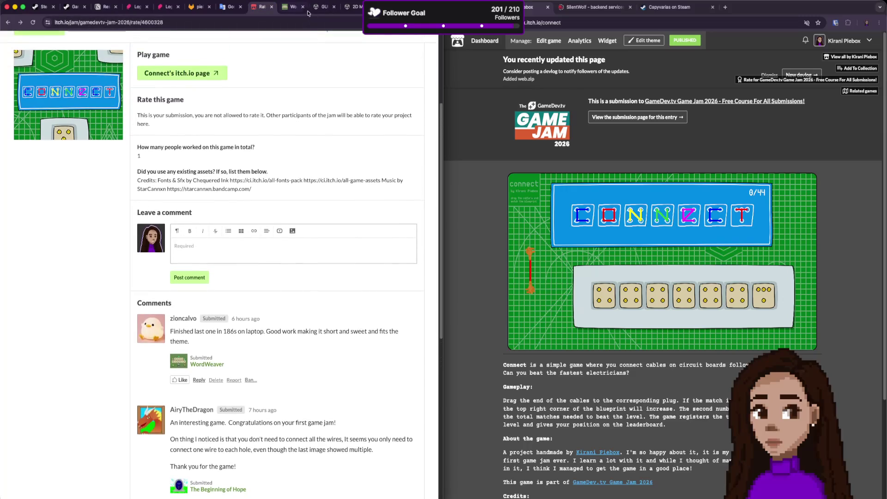
{"action": "left_click", "coordinate": [294, 8]}
{"action": "scroll", "coordinate": [185, 184], "scroll_direction": "up", "scroll_amount": 15}
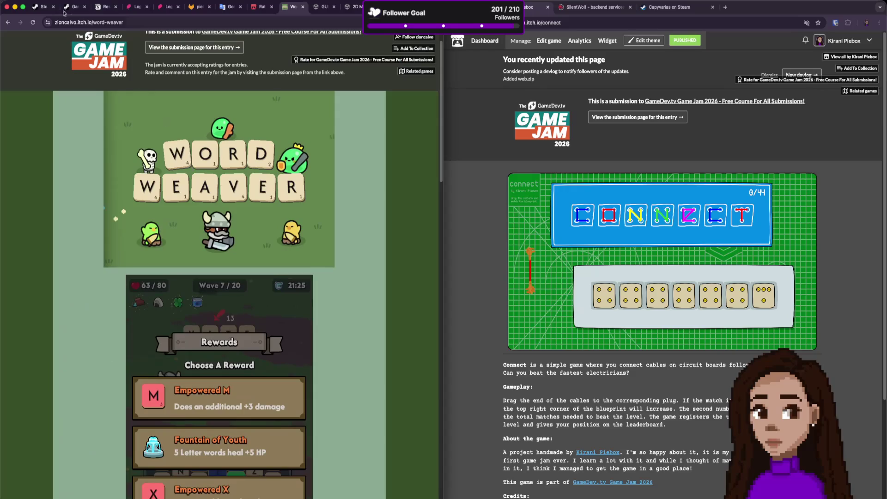
{"action": "left_click", "coordinate": [8, 22]}
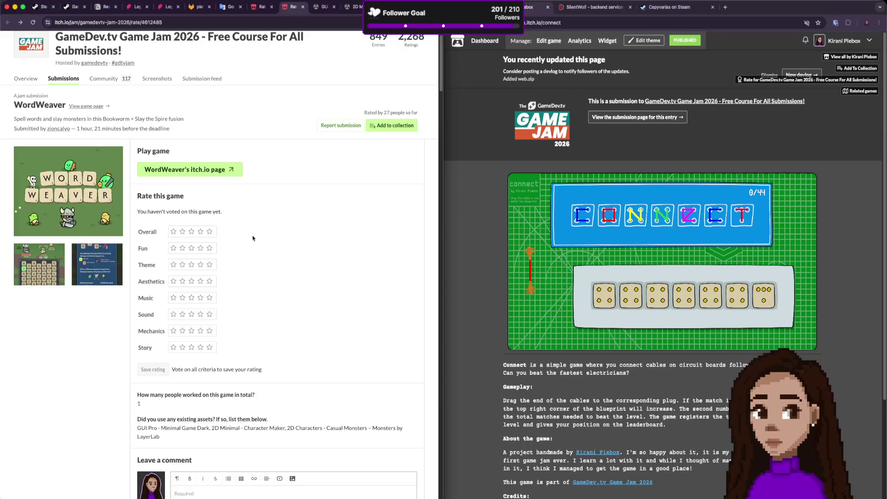
Give WordWeaver Overall 5, Fun 4, Theme 5, Aesthetics 5, Music 4, Sound 5, Mechanics 4, Story 3 stars.
{"action": "left_click", "coordinate": [209, 233]}
{"action": "left_click", "coordinate": [209, 232]}
{"action": "left_click", "coordinate": [200, 248]}
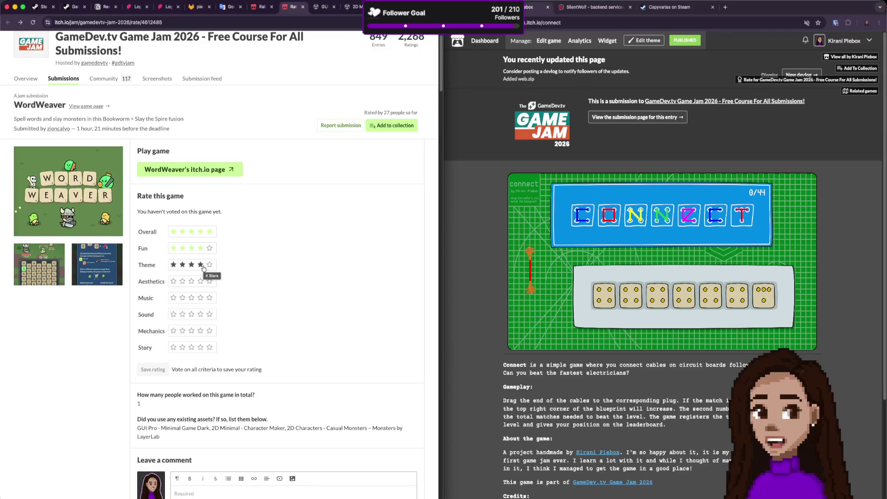
{"action": "left_click", "coordinate": [209, 265]}
{"action": "left_click", "coordinate": [209, 282]}
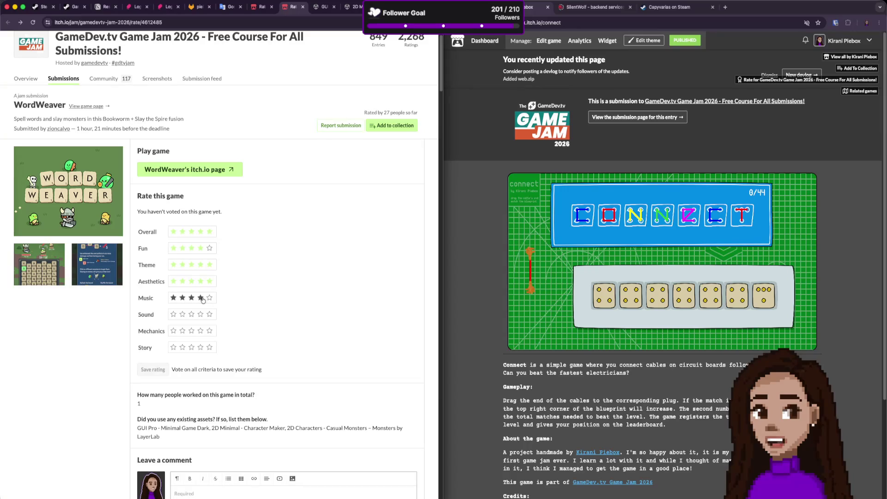
{"action": "left_click", "coordinate": [200, 298]}
{"action": "left_click", "coordinate": [200, 316]}
{"action": "left_click", "coordinate": [210, 315]}
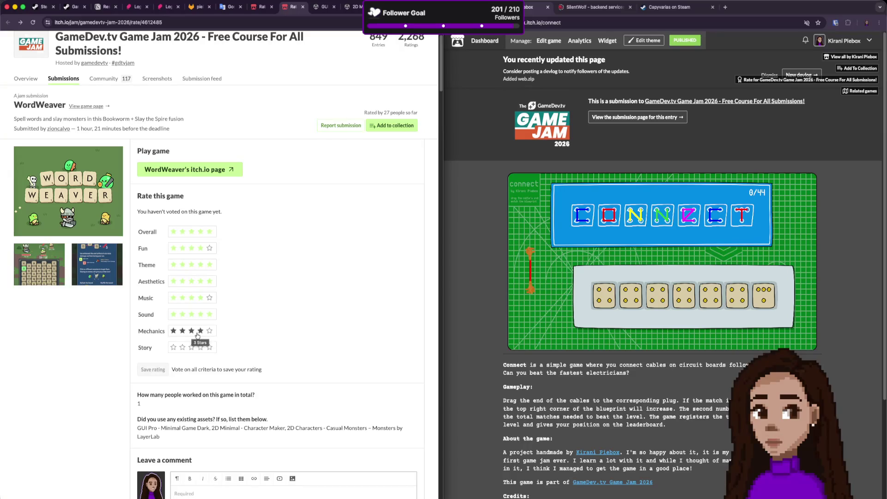
{"action": "left_click", "coordinate": [200, 332]}
{"action": "left_click", "coordinate": [192, 348]}
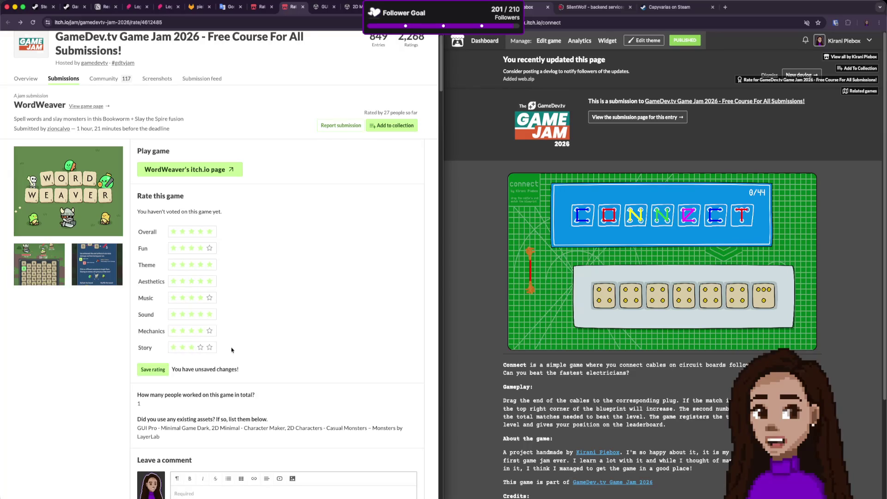
{"action": "scroll", "coordinate": [233, 349], "scroll_direction": "down", "scroll_amount": 1}
Write 'Very nice game! Impressive how polish it is.' in WordWeaver's comment box.
{"action": "scroll", "coordinate": [233, 344], "scroll_direction": "down", "scroll_amount": 1}
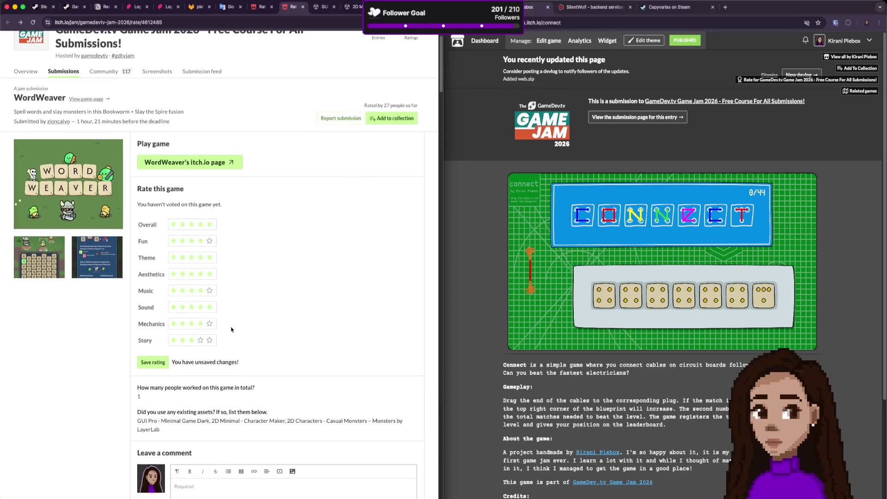
{"action": "scroll", "coordinate": [236, 327], "scroll_direction": "down", "scroll_amount": 1}
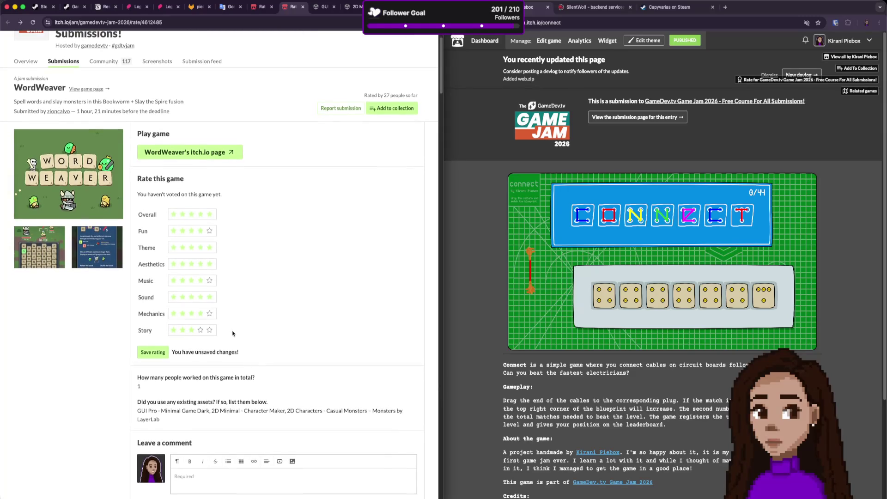
{"action": "scroll", "coordinate": [231, 335], "scroll_direction": "down", "scroll_amount": 3}
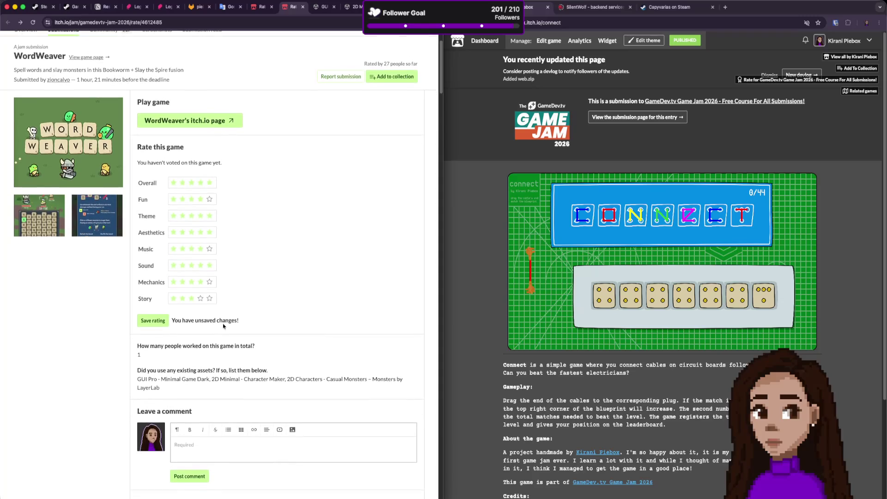
{"action": "scroll", "coordinate": [213, 329], "scroll_direction": "down", "scroll_amount": 3}
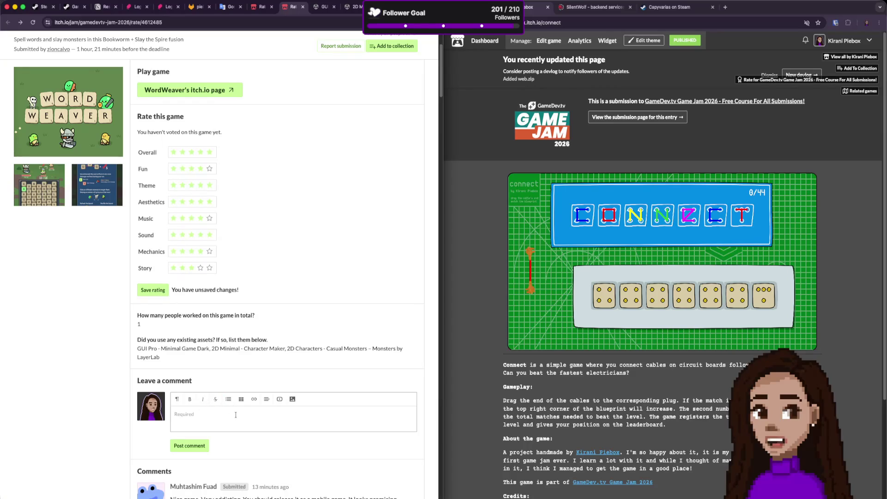
{"action": "type", "text": "Very nice game! "}
{"action": "type", "text": "Impr"}
{"action": "type", "text": "essive how"}
{"action": "type", "text": " polish it is"}
{"action": "type", "text": "."}
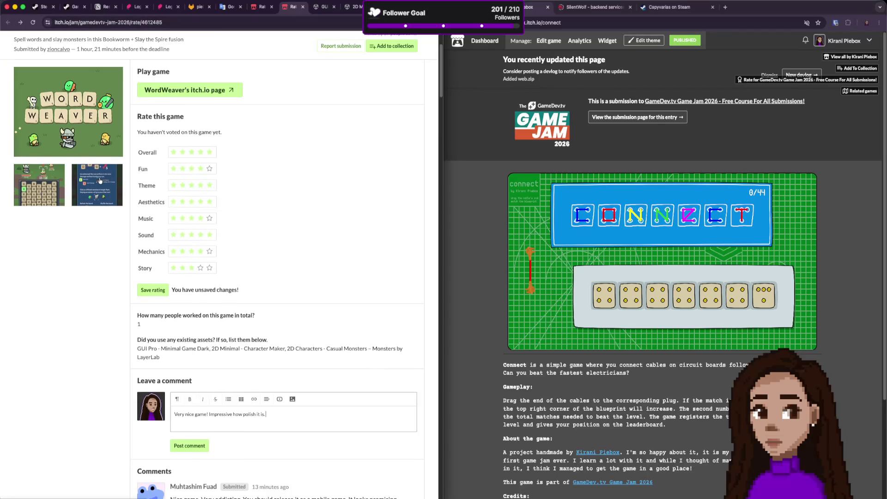
Continue the comment draft, correcting its mistyped ending.
{"action": "scroll", "coordinate": [100, 180], "scroll_direction": "up", "scroll_amount": 3}
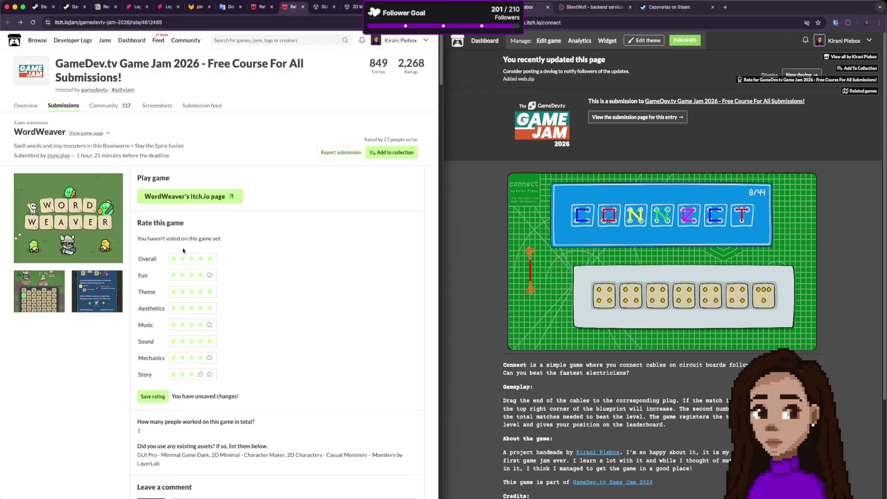
{"action": "scroll", "coordinate": [184, 251], "scroll_direction": "down", "scroll_amount": 5}
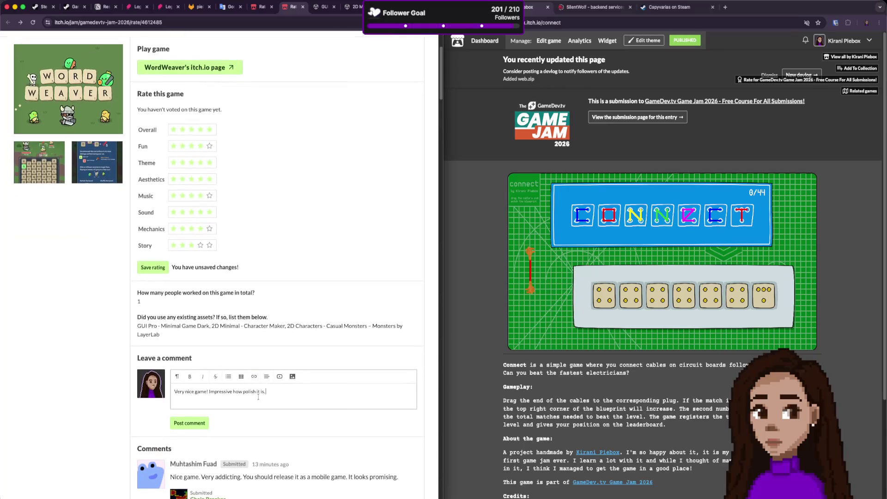
{"action": "scroll", "coordinate": [258, 397], "scroll_direction": "down", "scroll_amount": 1}
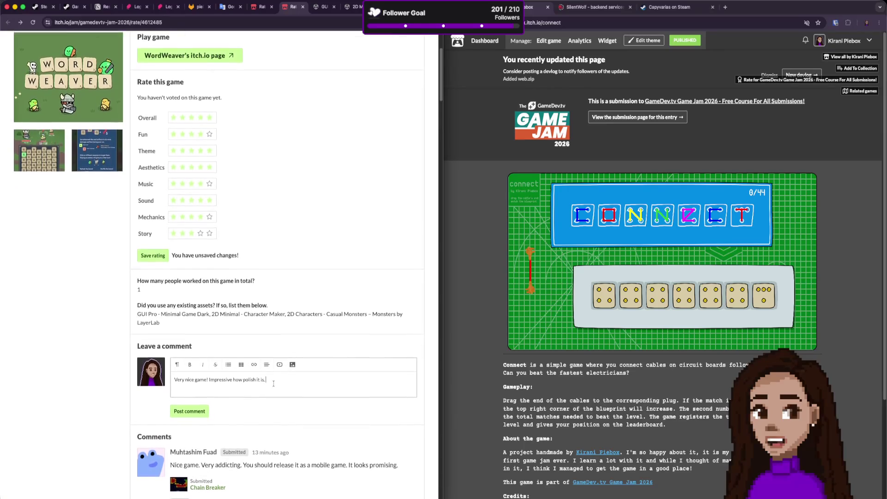
{"action": "scroll", "coordinate": [274, 383], "scroll_direction": "up", "scroll_amount": 1}
{"action": "scroll", "coordinate": [273, 384], "scroll_direction": "down", "scroll_amount": 3}
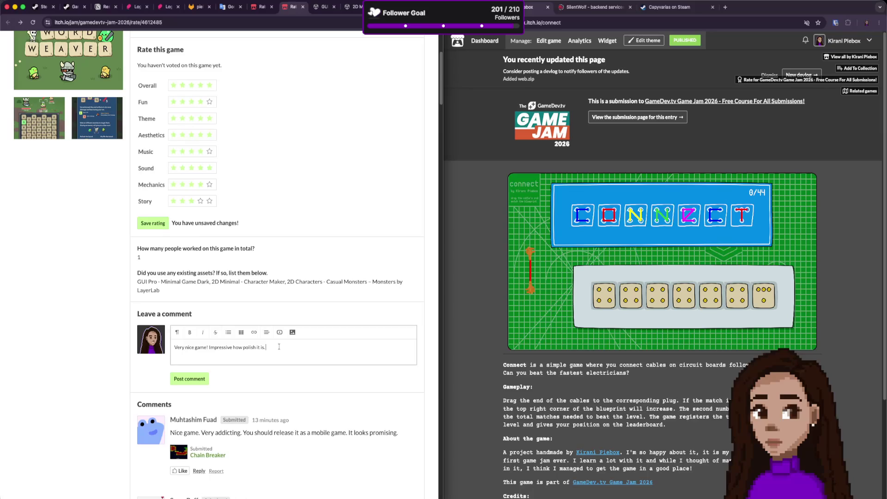
{"action": "type", "text": "Very"}
{"action": "key", "text": "BackSpace"}
{"action": "key", "text": "BackSpace"}
{"action": "key", "text": "BackSpace"}
Finish the comment with 'ice upgrades, good pace, no bugs. Well done' and save WordWeaver's ratings.
{"action": "type", "text": "ice upgrades, good"}
{"action": "type", "text": " pace, no bugs. We"}
{"action": "type", "text": "ll done"}
{"action": "left_click", "coordinate": [162, 221]}
{"action": "scroll", "coordinate": [286, 276], "scroll_direction": "up", "scroll_amount": 3}
{"action": "scroll", "coordinate": [259, 274], "scroll_direction": "down", "scroll_amount": 2}
Post the comment on WordWeaver's jam page.
{"action": "left_click", "coordinate": [183, 412]}
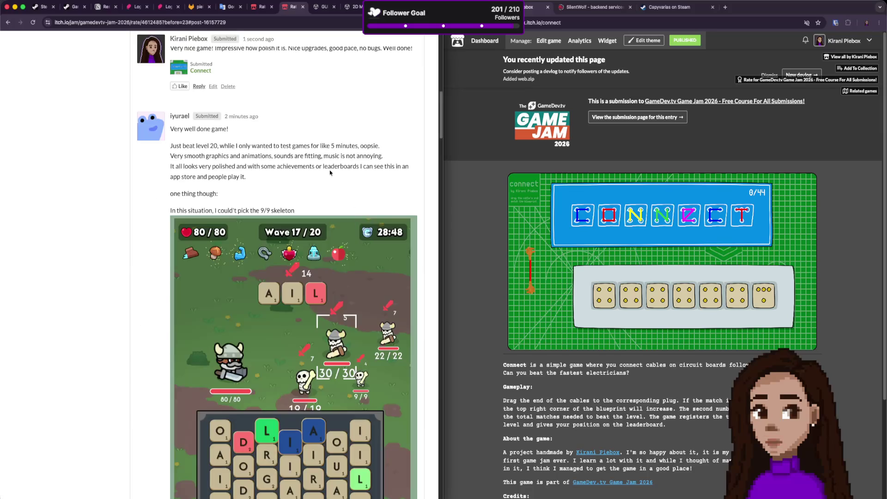
{"action": "scroll", "coordinate": [342, 185], "scroll_direction": "up", "scroll_amount": 5}
{"action": "scroll", "coordinate": [326, 207], "scroll_direction": "down", "scroll_amount": 4}
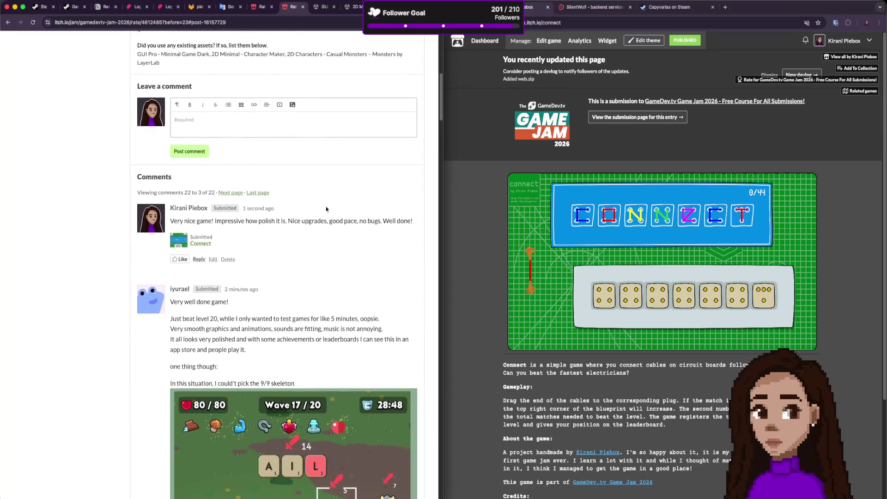
{"action": "scroll", "coordinate": [326, 207], "scroll_direction": "up", "scroll_amount": 12}
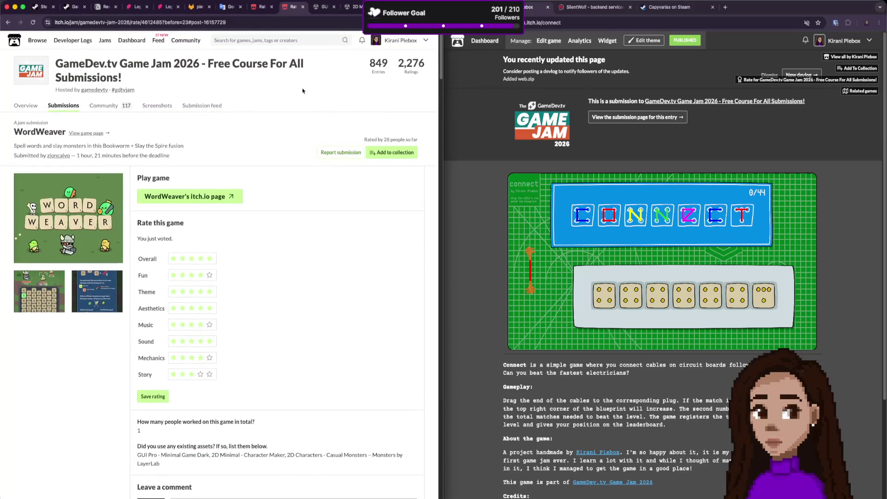
{"action": "left_click", "coordinate": [261, 7]}
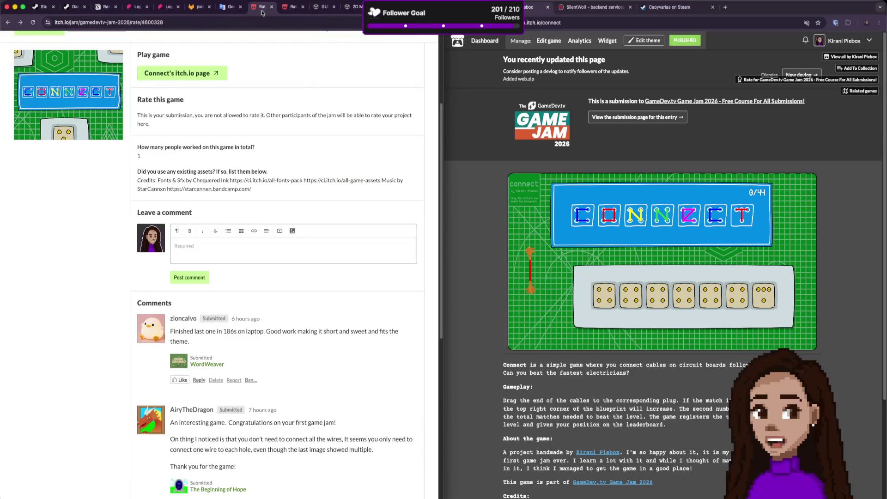
Like the first player comment on Connect and reply 'Thank you!'.
{"action": "scroll", "coordinate": [249, 281], "scroll_direction": "down", "scroll_amount": 3}
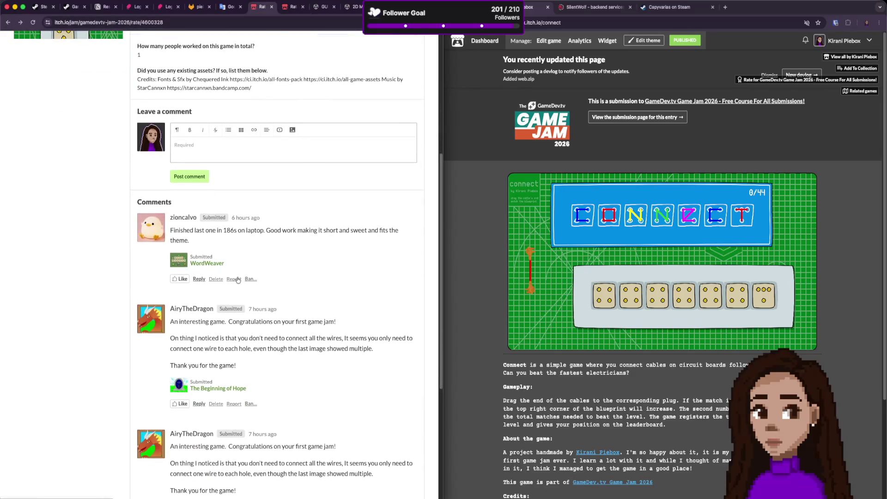
{"action": "left_click", "coordinate": [179, 280]}
{"action": "left_click", "coordinate": [198, 280]}
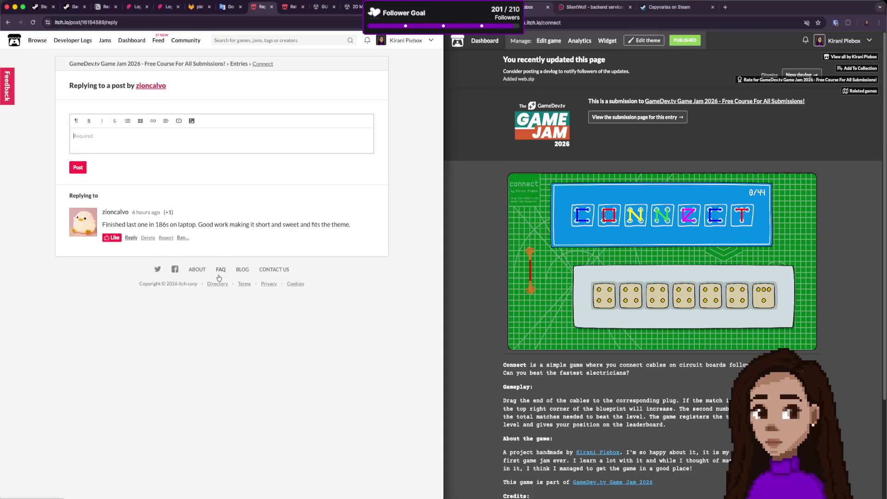
{"action": "type", "text": "Thank you!"}
{"action": "left_click", "coordinate": [78, 168]}
Highlight the comment's remark about connecting wires, then open The Beginning of Hope's rating page.
{"action": "scroll", "coordinate": [276, 267], "scroll_direction": "up", "scroll_amount": 3}
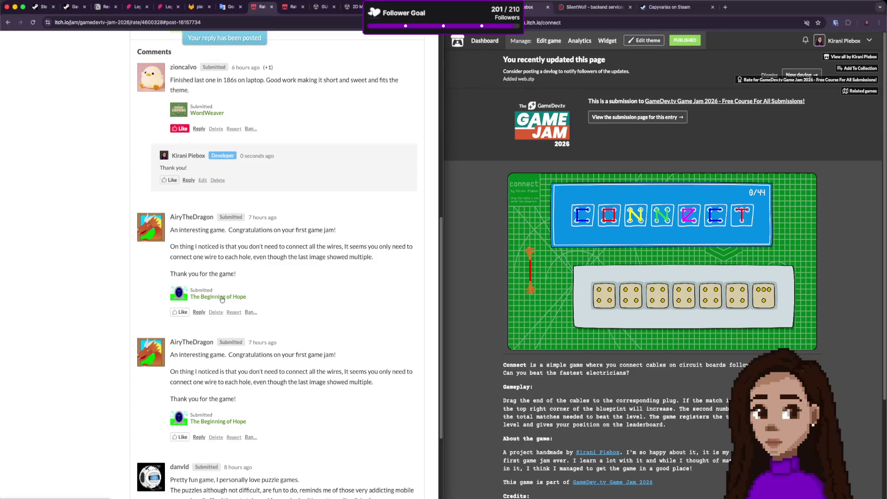
{"action": "left_click_drag", "start_coordinate": [264, 247], "coordinate": [237, 287]}
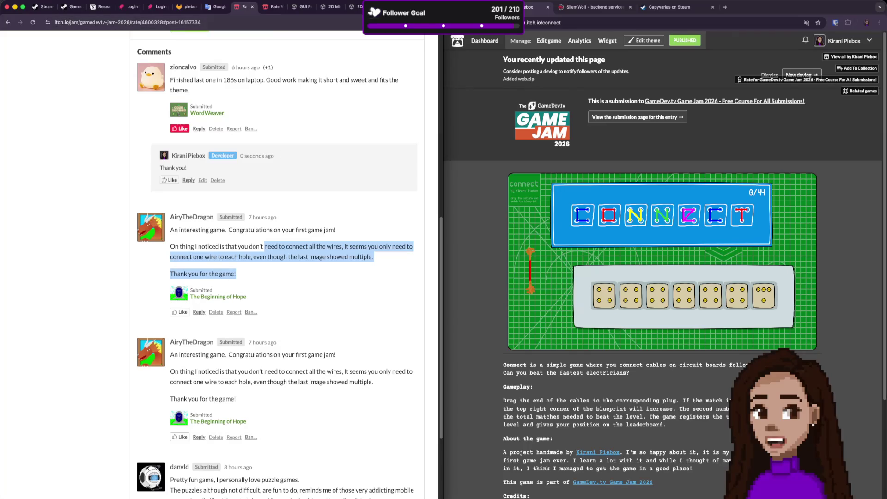
{"action": "left_click", "coordinate": [283, 6]}
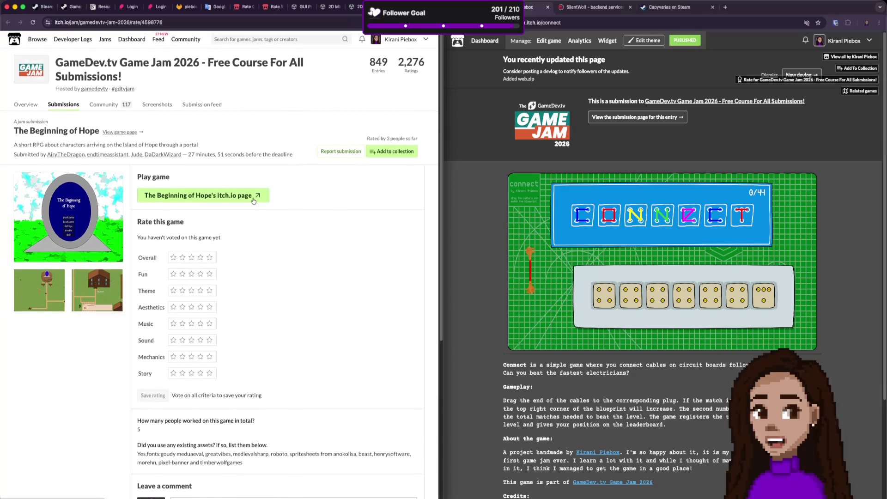
Read The Beginning of Hope's jam answers on team size and assets, then open its game page.
{"action": "scroll", "coordinate": [189, 398], "scroll_direction": "down", "scroll_amount": 2}
{"action": "left_click_drag", "start_coordinate": [140, 368], "coordinate": [144, 379]}
{"action": "left_click", "coordinate": [144, 383]}
{"action": "left_click", "coordinate": [147, 384]}
{"action": "scroll", "coordinate": [160, 383], "scroll_direction": "down", "scroll_amount": 1}
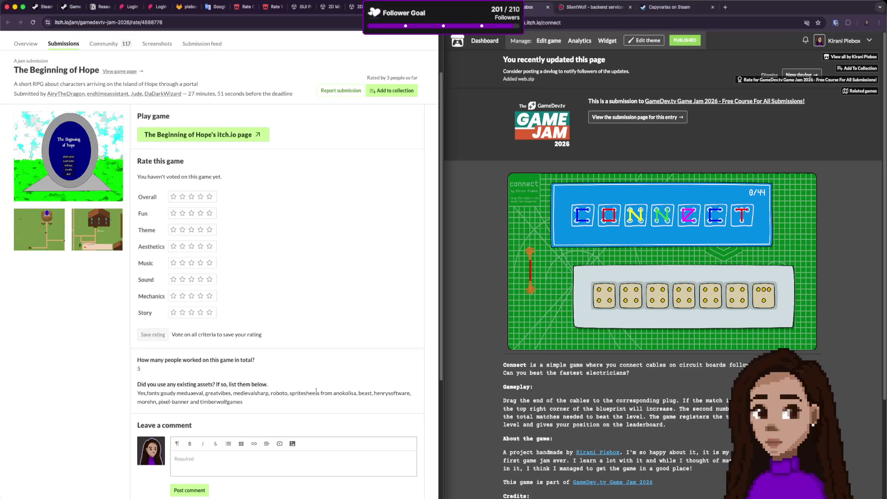
{"action": "left_click_drag", "start_coordinate": [348, 393], "coordinate": [312, 394]}
{"action": "left_click_drag", "start_coordinate": [245, 393], "coordinate": [242, 400]}
{"action": "scroll", "coordinate": [245, 400], "scroll_direction": "down", "scroll_amount": 5}
{"action": "scroll", "coordinate": [247, 401], "scroll_direction": "down", "scroll_amount": 3}
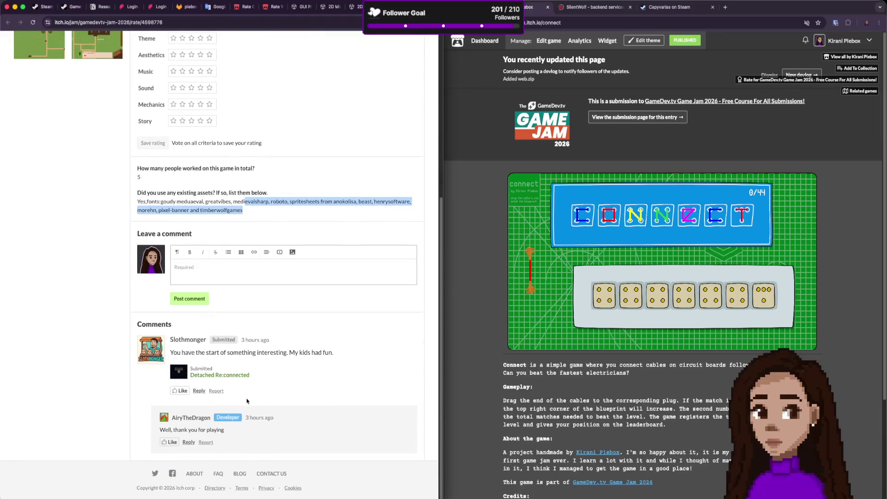
{"action": "scroll", "coordinate": [204, 261], "scroll_direction": "up", "scroll_amount": 10}
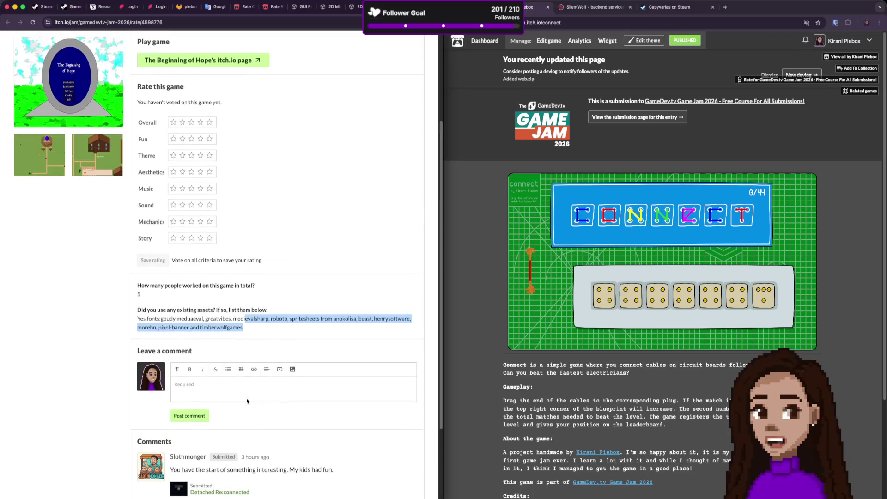
{"action": "left_click", "coordinate": [213, 190]}
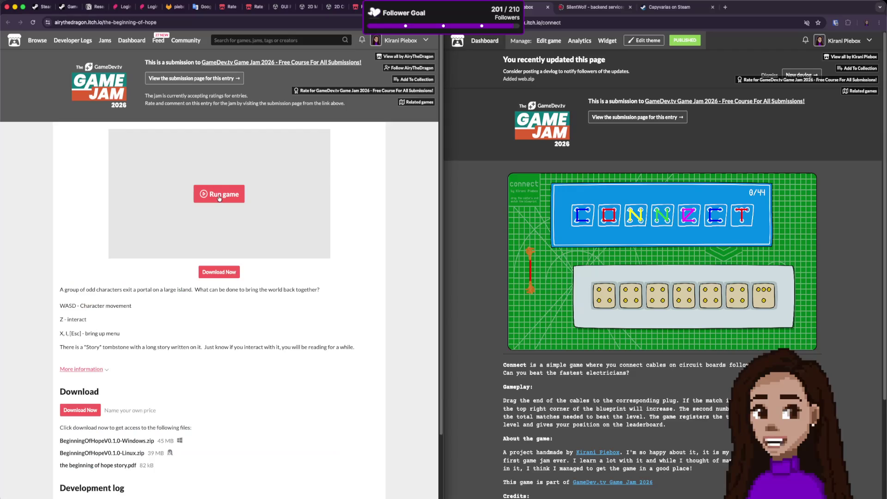
Expand More information on The Beginning of Hope, then launch its web build.
{"action": "scroll", "coordinate": [245, 300], "scroll_direction": "down", "scroll_amount": 2}
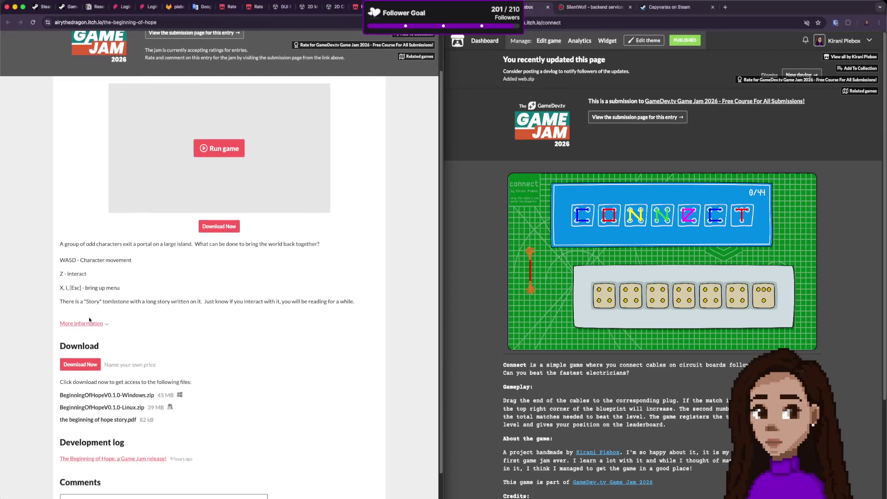
{"action": "left_click", "coordinate": [88, 323]}
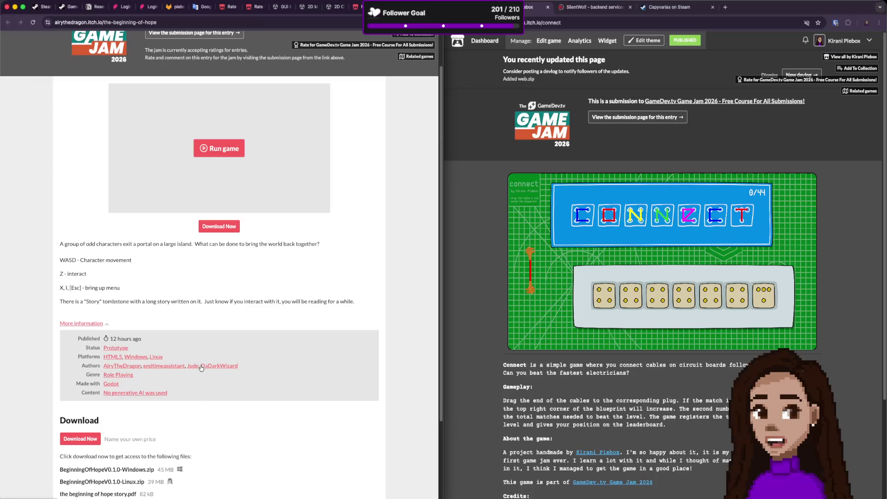
{"action": "scroll", "coordinate": [202, 369], "scroll_direction": "down", "scroll_amount": 1}
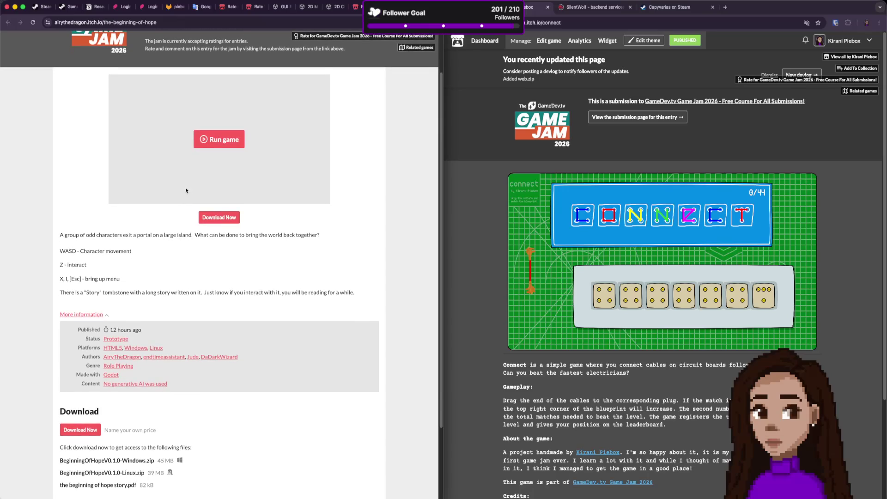
{"action": "scroll", "coordinate": [185, 190], "scroll_direction": "up", "scroll_amount": 2}
{"action": "left_click", "coordinate": [218, 195]}
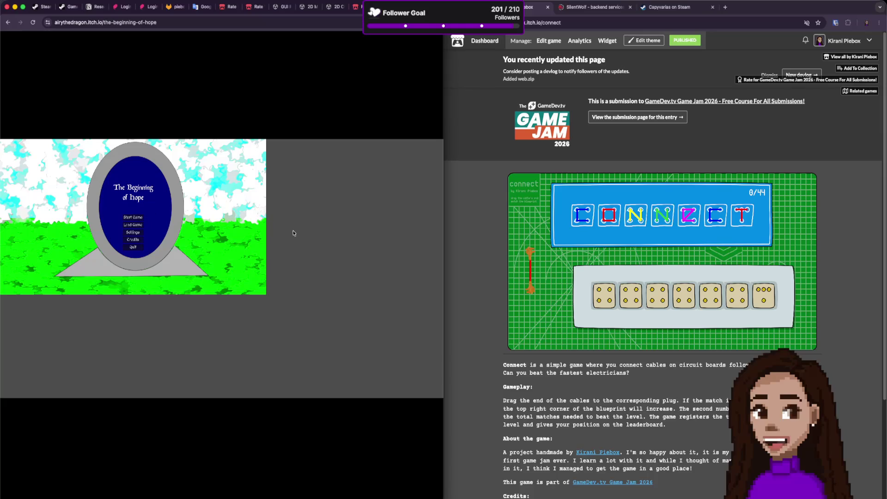
Start a new game, walk the dragon around the grass, then leave the full-pane view.
{"action": "left_click", "coordinate": [138, 220]}
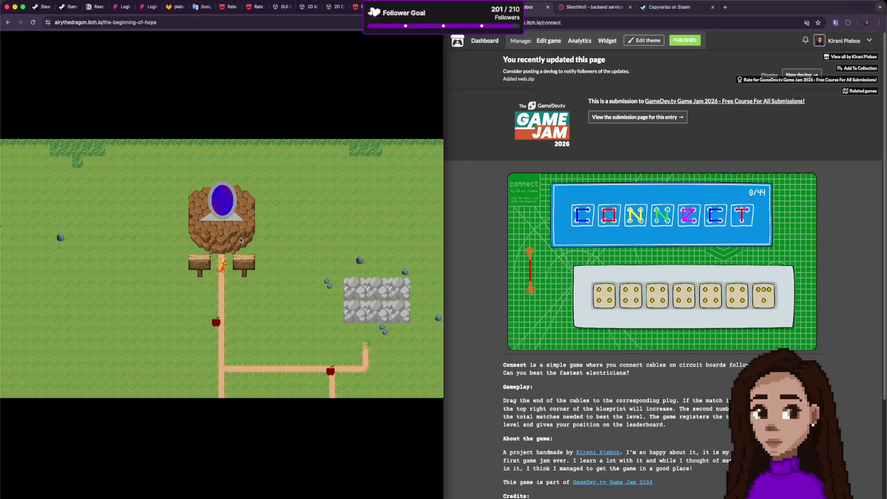
{"action": "key", "text": "Left"}
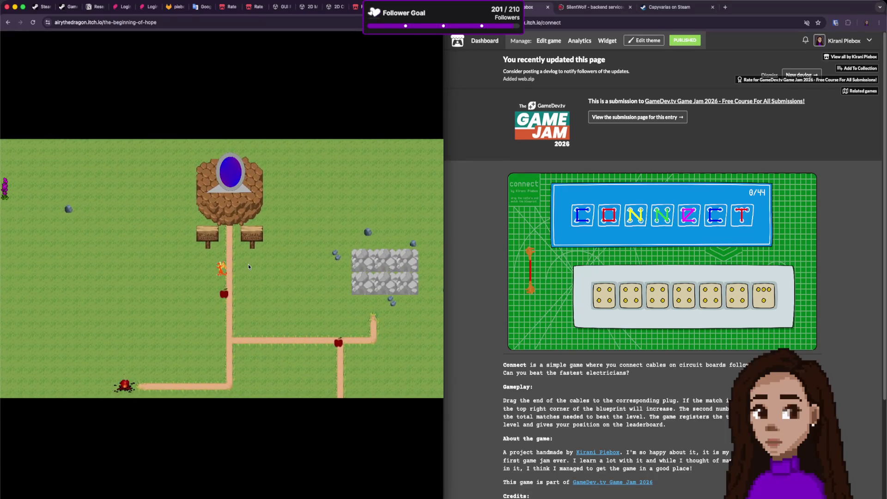
{"action": "key", "text": "Left"}
{"action": "key", "text": "Up"}
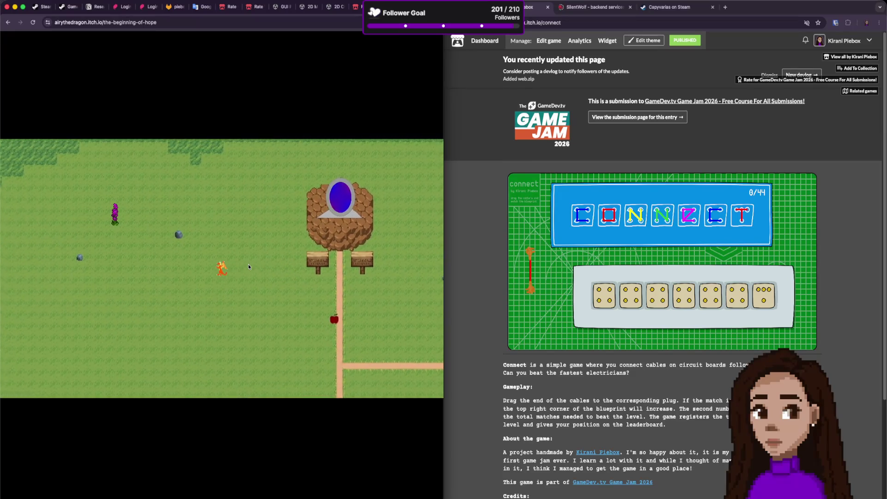
{"action": "key", "text": "Down"}
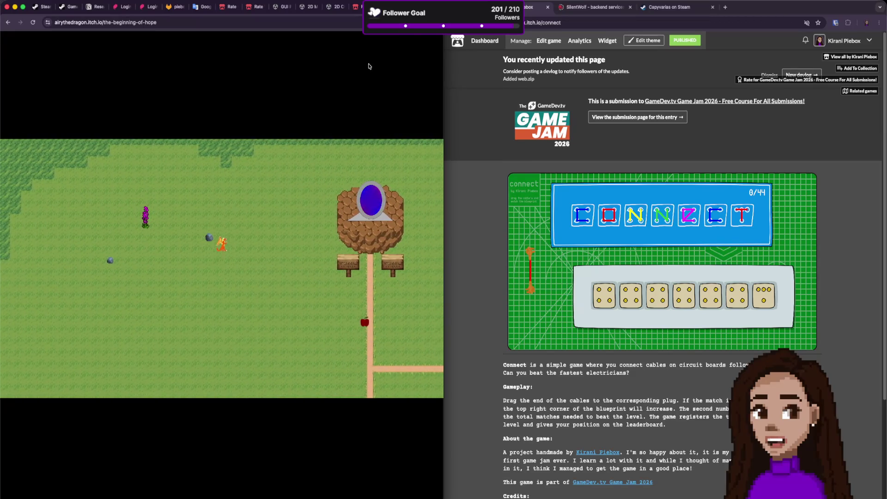
{"action": "key", "text": "Right"}
{"action": "key", "text": "Escape"}
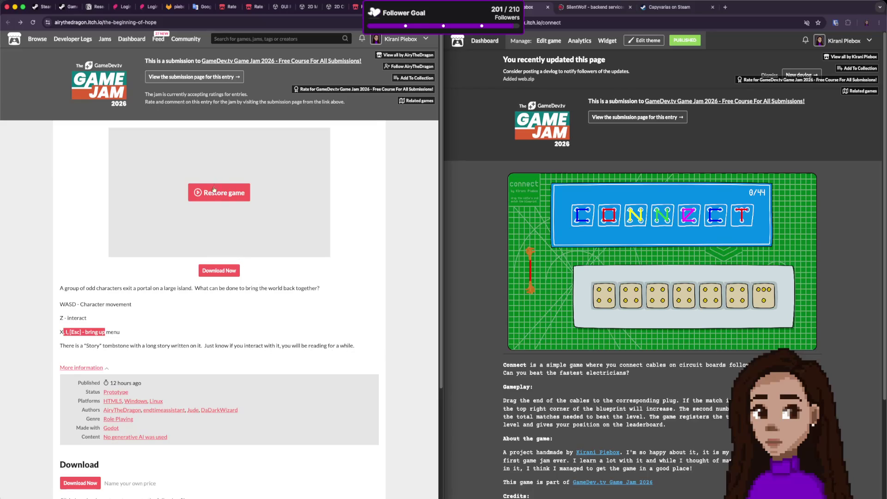
Resume the game and walk around the rocks to collect the purple plant.
{"action": "left_click", "coordinate": [164, 287]}
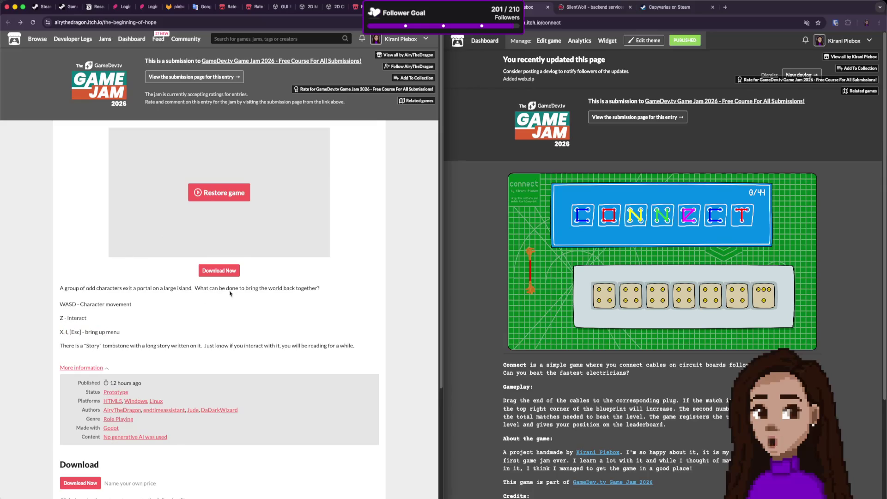
{"action": "left_click", "coordinate": [235, 191]}
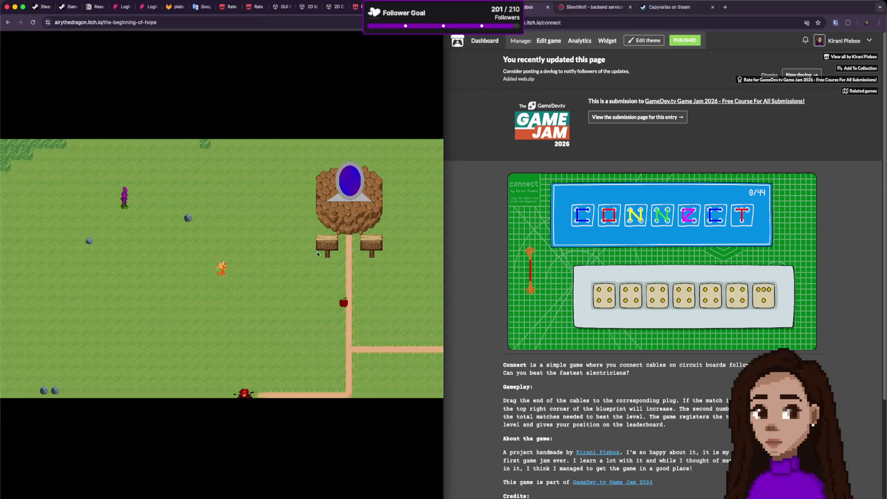
{"action": "key", "text": "Up"}
{"action": "key", "text": "Left"}
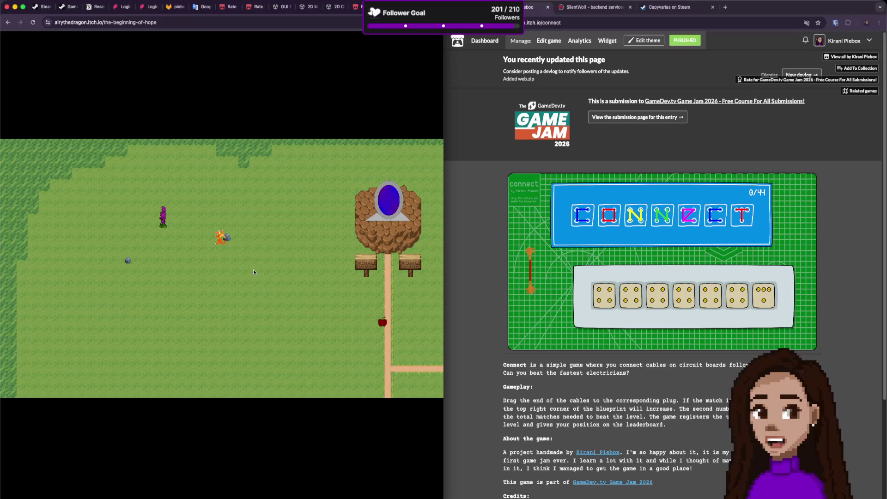
{"action": "key", "text": "Left"}
{"action": "key", "text": "Left"}
{"action": "key", "text": "Up"}
{"action": "key", "text": "Right"}
{"action": "key", "text": "Down"}
Interact with the campfire, read its saving message, and walk on toward the Ruins.
{"action": "key", "text": "Down"}
{"action": "key", "text": "Left"}
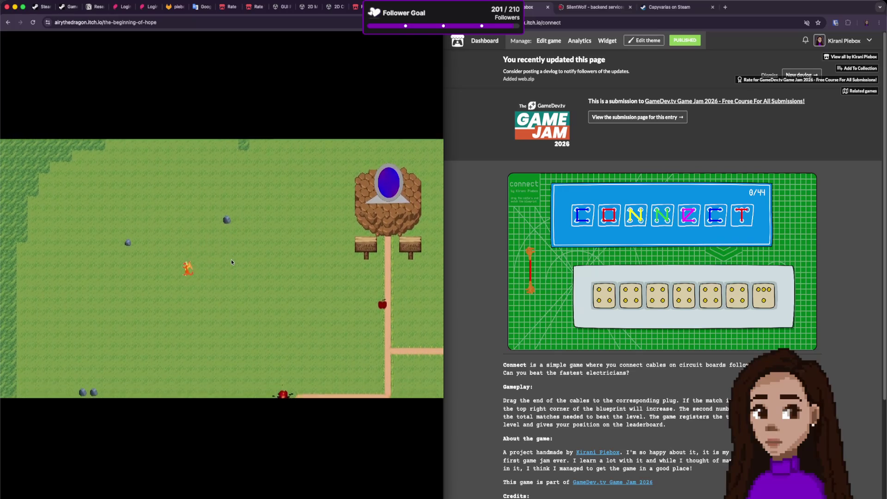
{"action": "key", "text": "Right"}
{"action": "key", "text": "Down"}
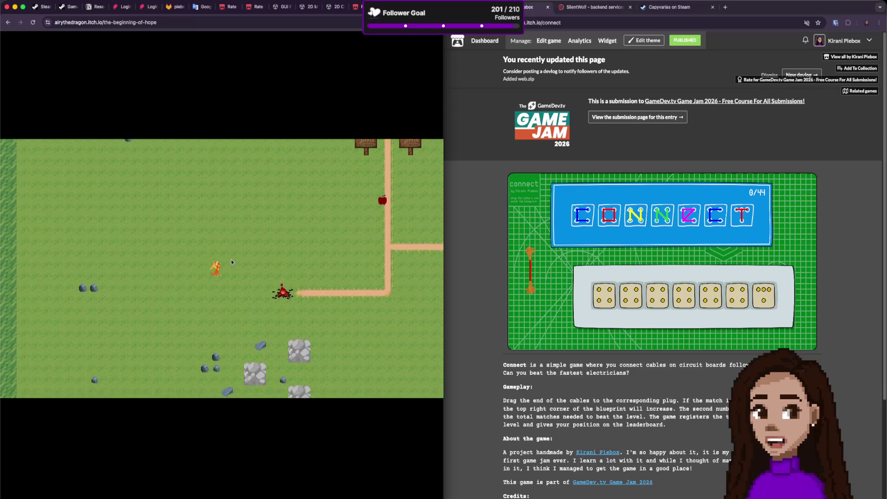
{"action": "key", "text": "e"}
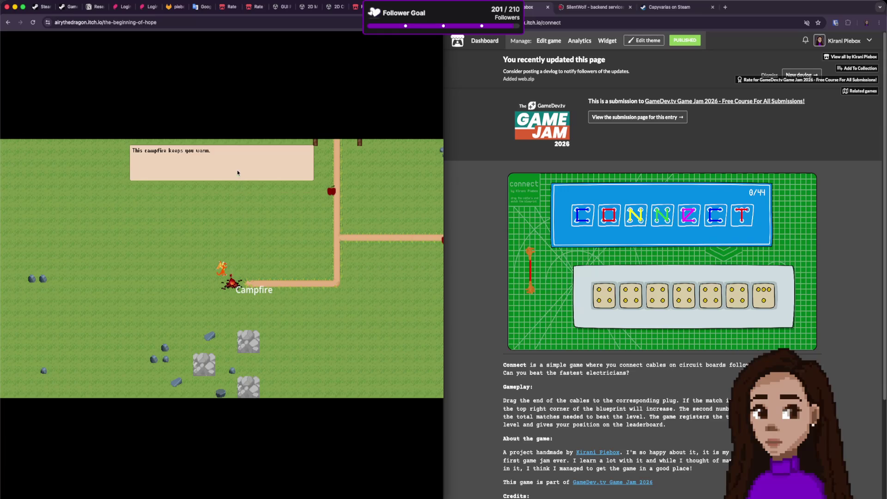
{"action": "key", "text": "e"}
{"action": "key", "text": "e"}
{"action": "key", "text": "e"}
{"action": "key", "text": "Left"}
{"action": "key", "text": "Down"}
{"action": "key", "text": "Down"}
{"action": "key", "text": "Right"}
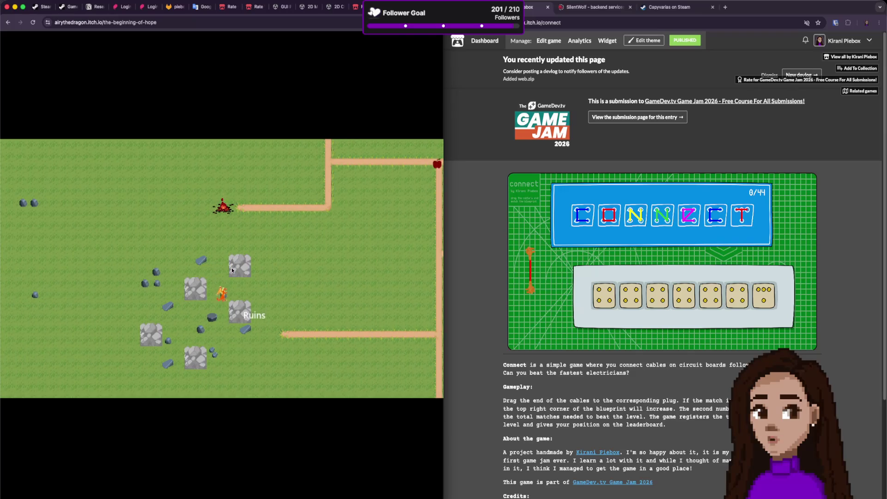
Step beside the Ruins and read their description twice.
{"action": "key", "text": "Up"}
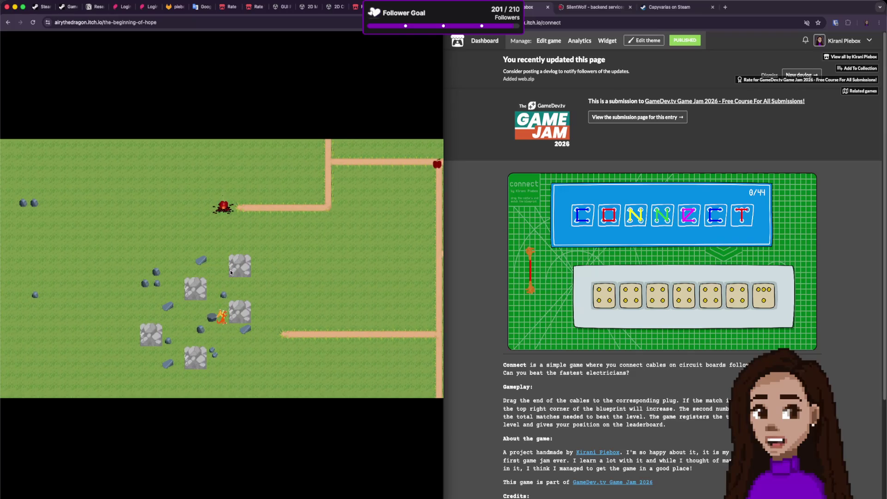
{"action": "key", "text": "Down"}
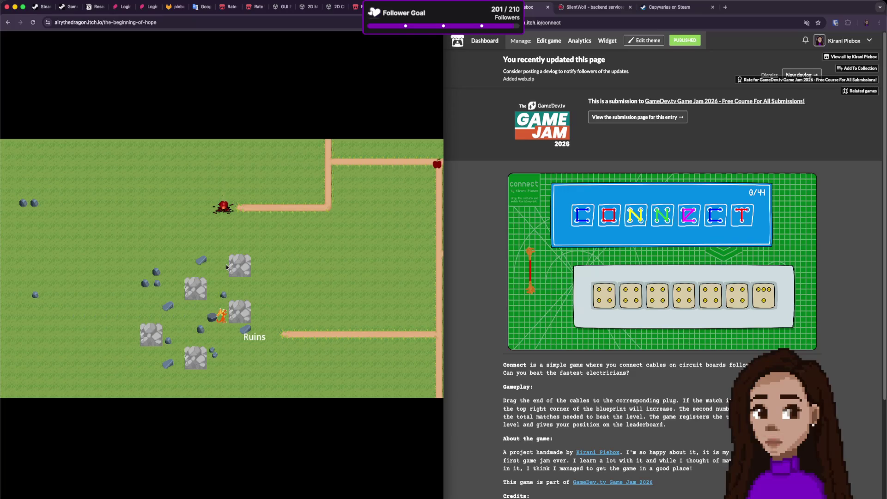
{"action": "key", "text": "space"}
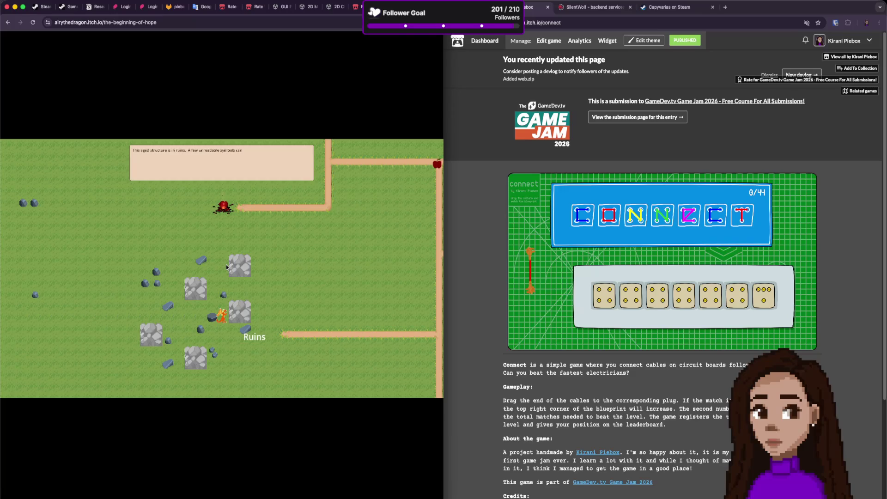
{"action": "key", "text": "space"}
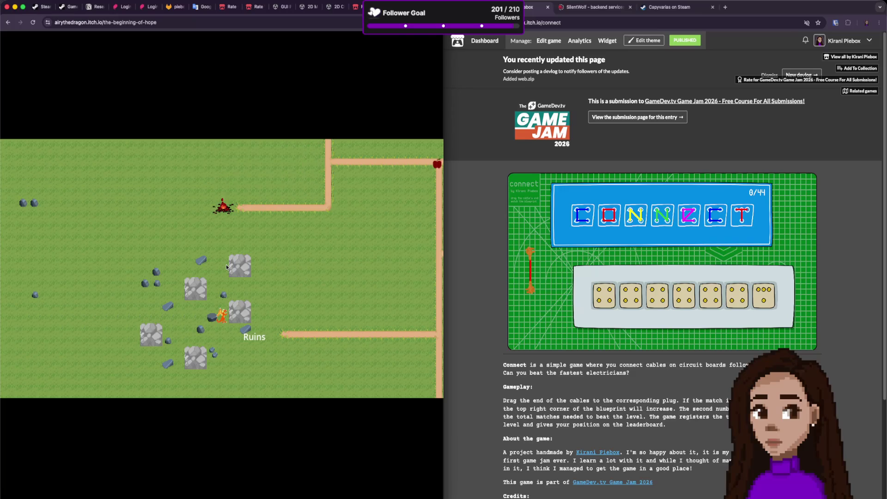
{"action": "key", "text": "space"}
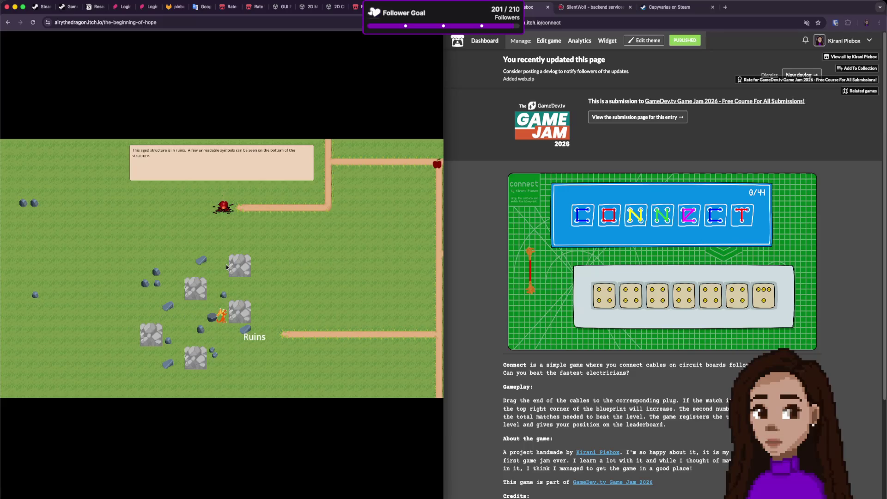
{"action": "key", "text": "space"}
Walk a loop around the area back up to the ruins and close their description.
{"action": "key", "text": "Left"}
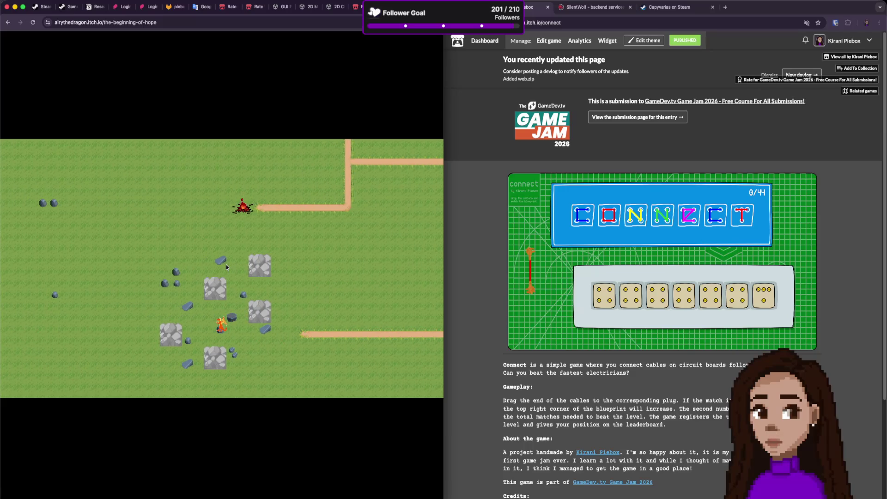
{"action": "key", "text": "Down"}
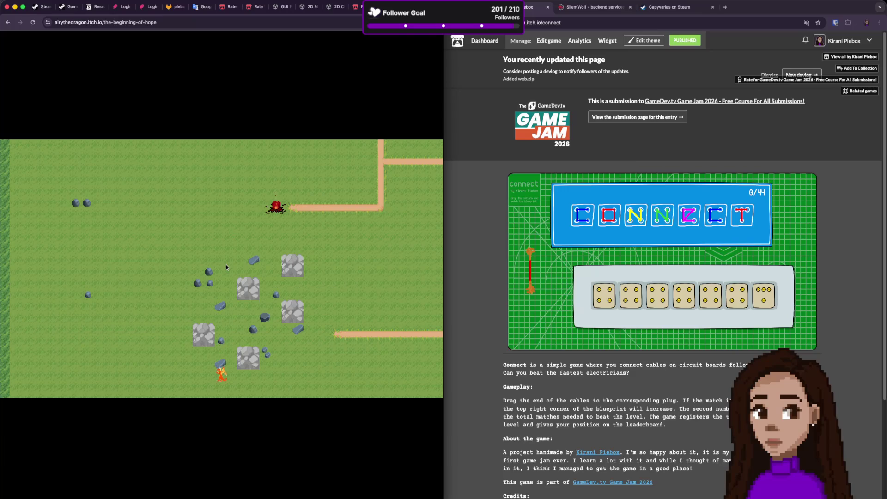
{"action": "key", "text": "Right"}
{"action": "key", "text": "Right"}
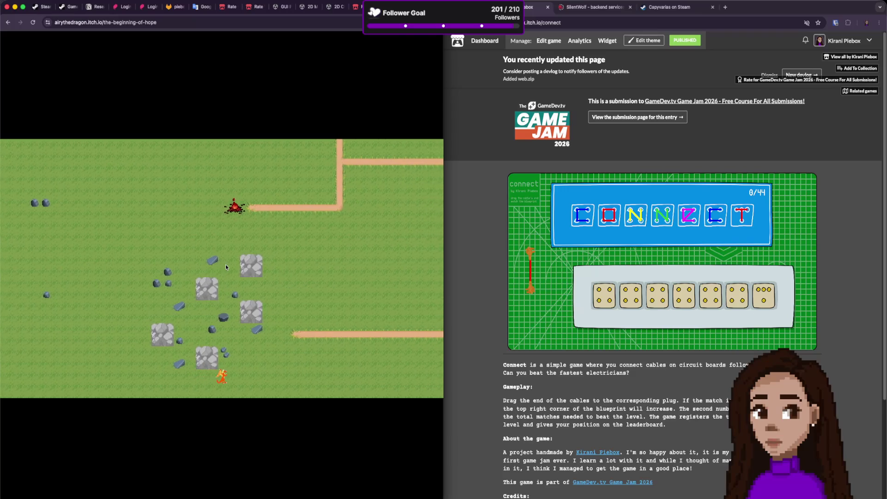
{"action": "key", "text": "Up"}
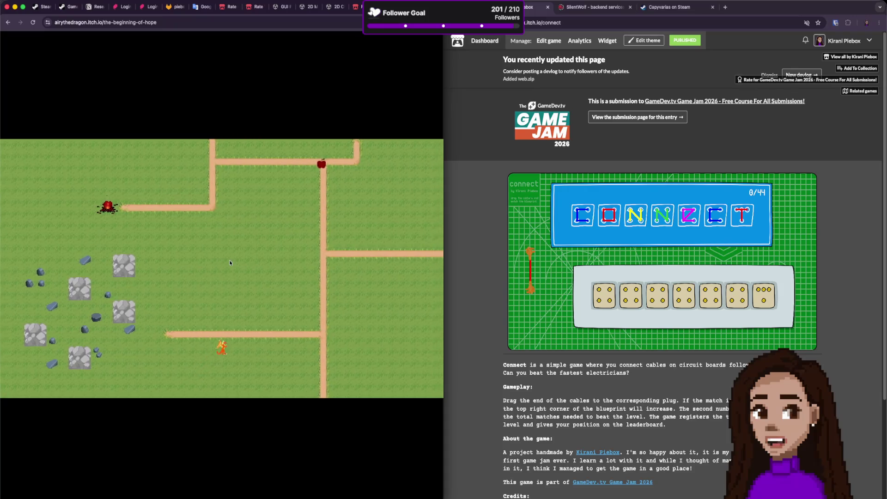
{"action": "key", "text": "Up"}
{"action": "key", "text": "Right"}
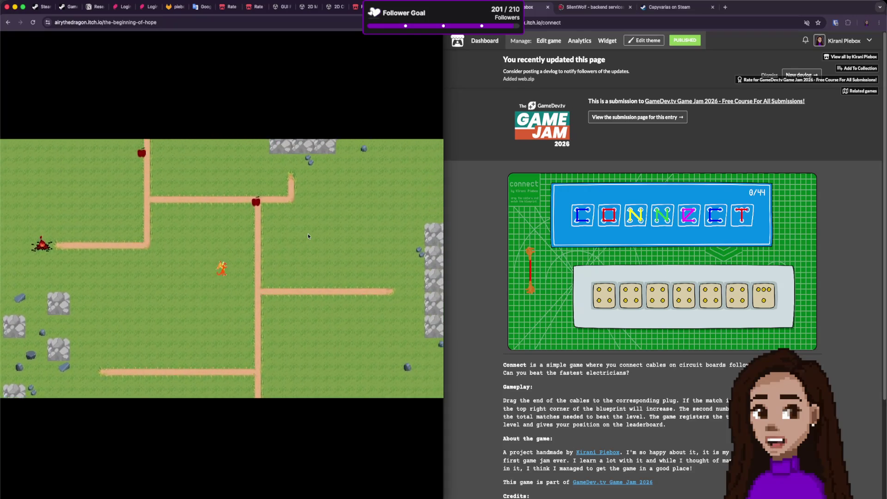
{"action": "key", "text": "Up"}
{"action": "key", "text": "Right"}
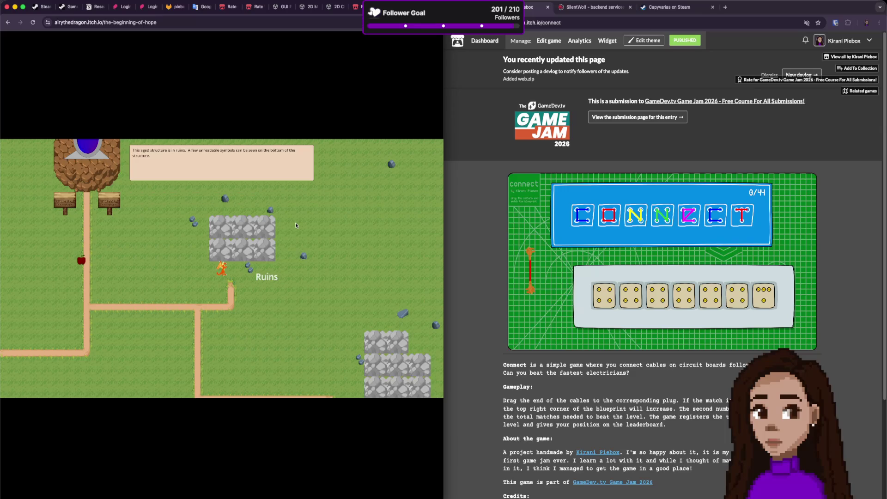
{"action": "key", "text": "space"}
Approach the ruins from the right and read their description again.
{"action": "key", "text": "Right"}
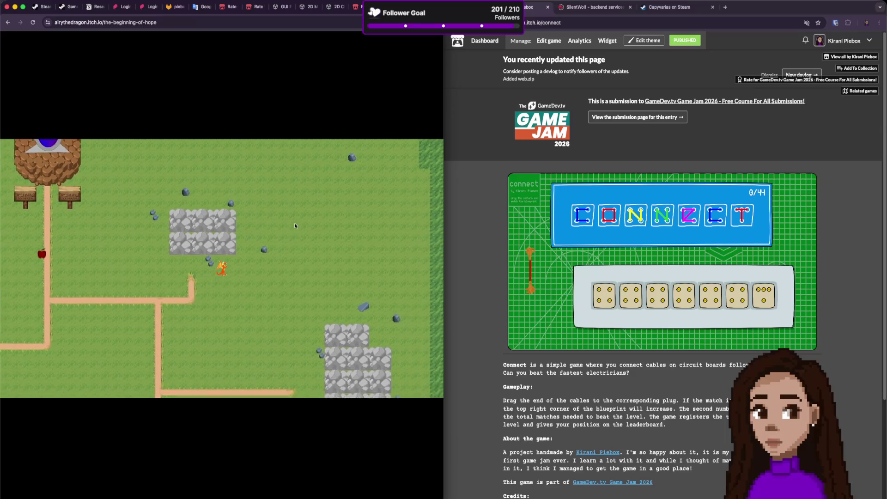
{"action": "key", "text": "Down"}
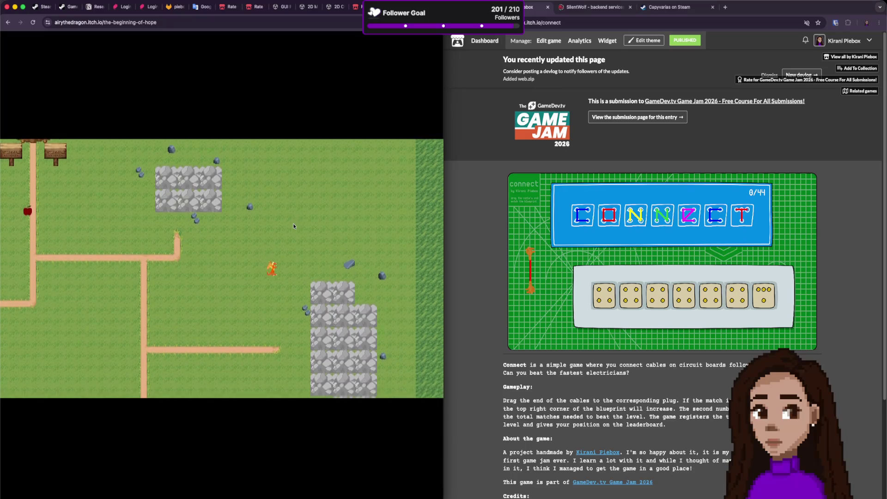
{"action": "key", "text": "space"}
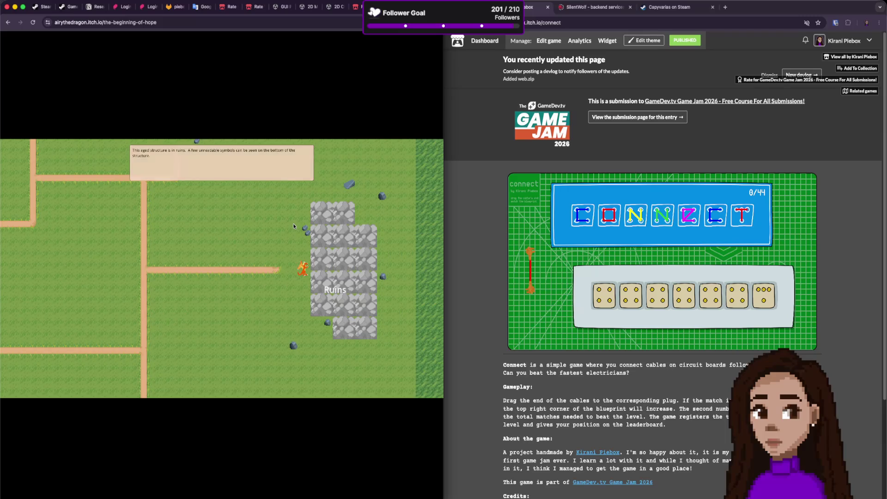
{"action": "key", "text": "space"}
{"action": "key", "text": "Down"}
{"action": "key", "text": "Down"}
Walk across the map toward the portal tower and read the Unreadable Sign.
{"action": "key", "text": "Right"}
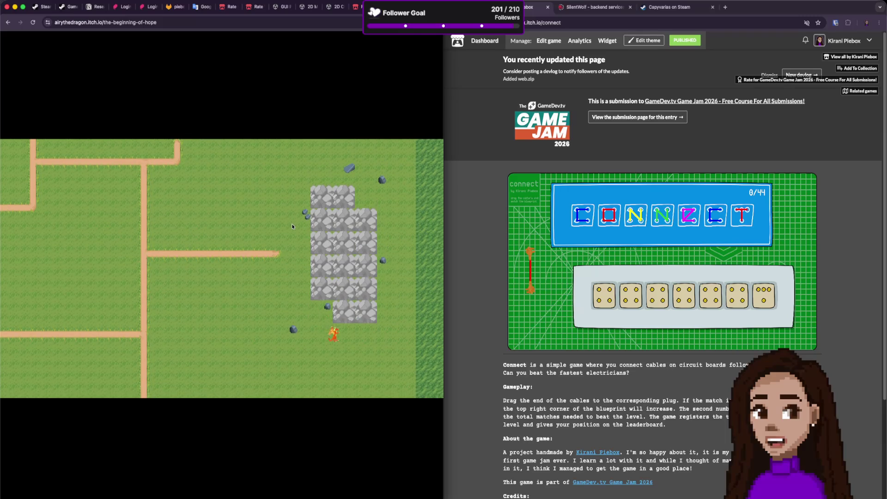
{"action": "key", "text": "Up"}
{"action": "key", "text": "Left"}
{"action": "key", "text": "Up"}
{"action": "key", "text": "Left"}
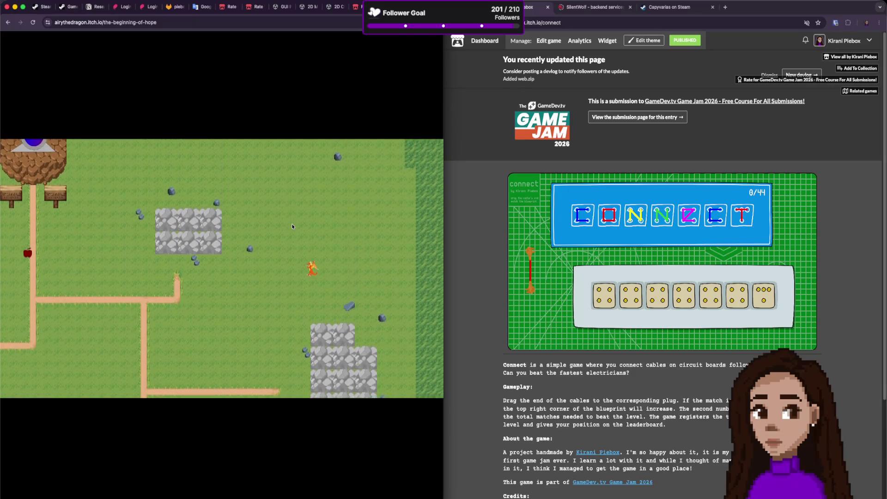
{"action": "key", "text": "Up"}
{"action": "key", "text": "Left"}
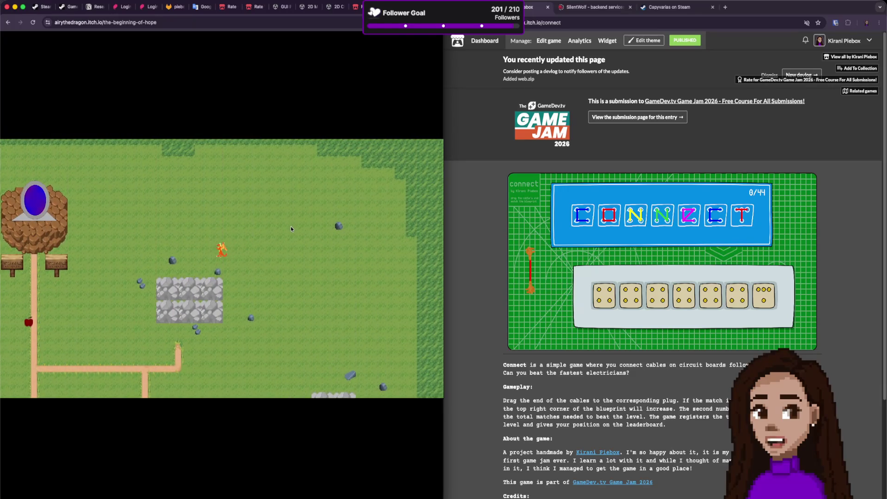
{"action": "key", "text": "Left"}
{"action": "key", "text": "Down"}
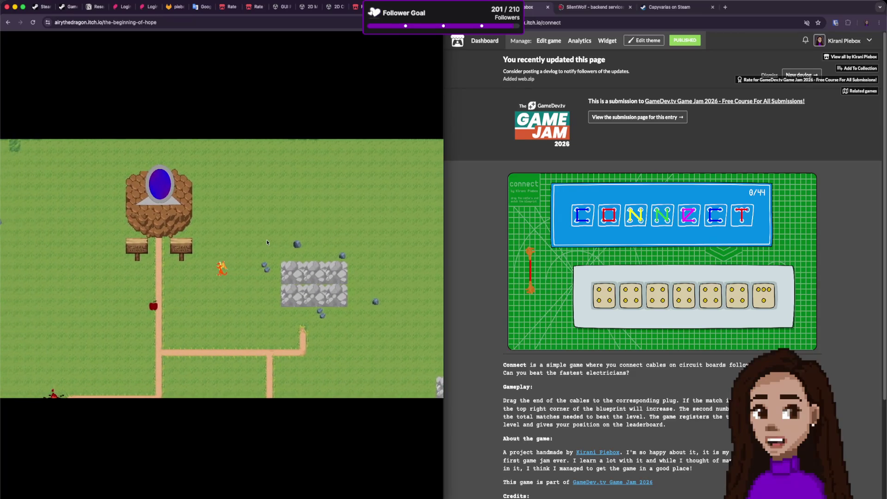
{"action": "key", "text": "Left"}
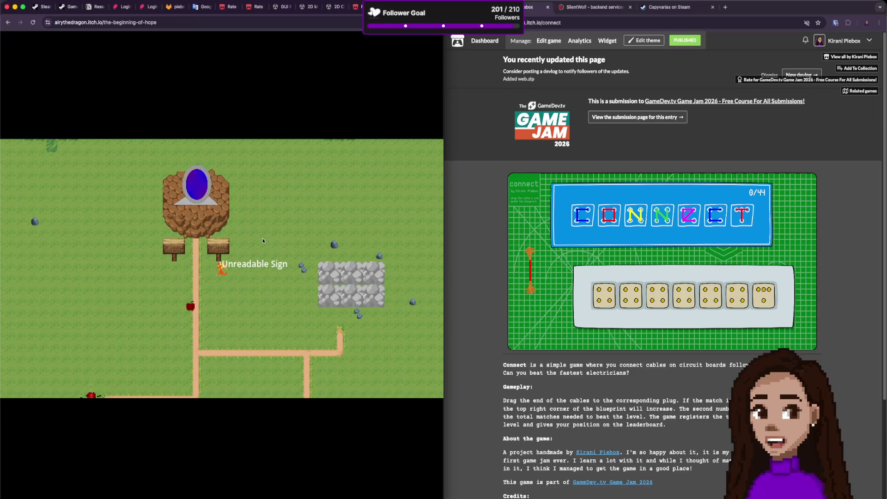
{"action": "key", "text": "space"}
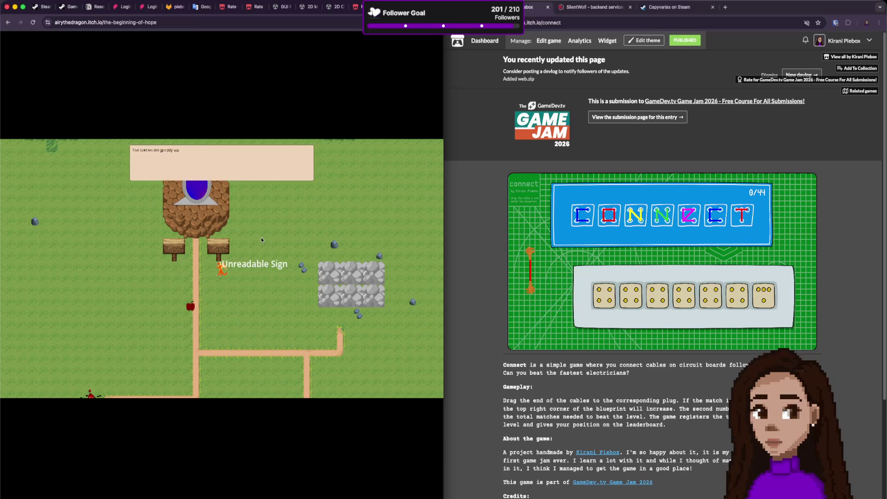
{"action": "key", "text": "space"}
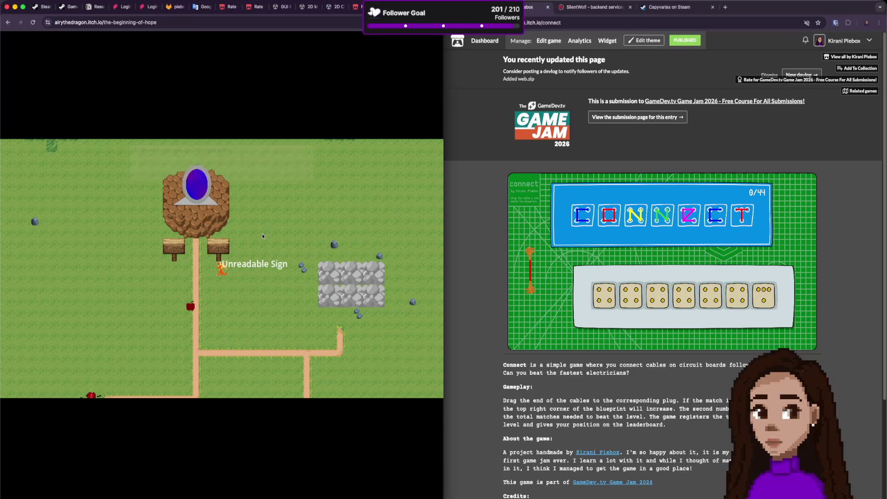
Read the Faded Sign's 'Welcome to Hope' message, then examine the Portal.
{"action": "key", "text": "Left"}
{"action": "key", "text": "Right"}
{"action": "key", "text": "Up"}
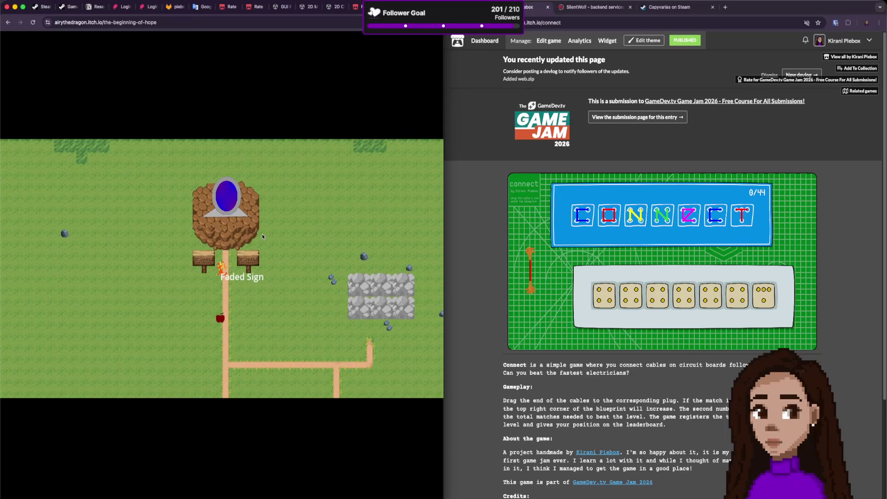
{"action": "key", "text": "space"}
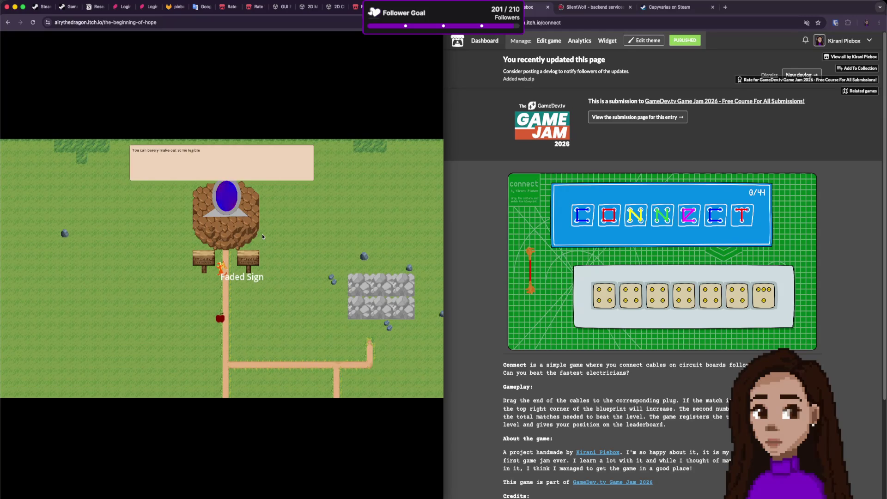
{"action": "key", "text": "space"}
{"action": "key", "text": "space"}
{"action": "key", "text": "Up"}
{"action": "key", "text": "Right"}
{"action": "key", "text": "Left"}
{"action": "key", "text": "space"}
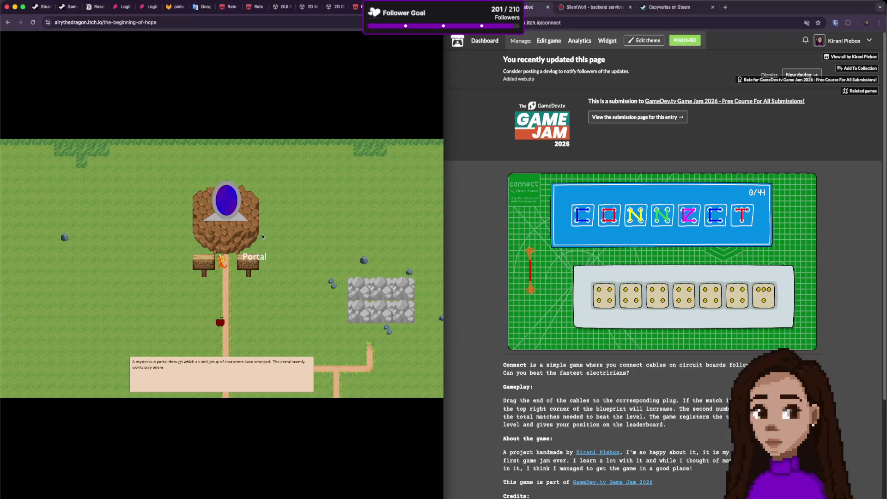
Read the dragon, wizard, rat and rabbit introductions and the hope question, then walk down the path.
{"action": "key", "text": "space"}
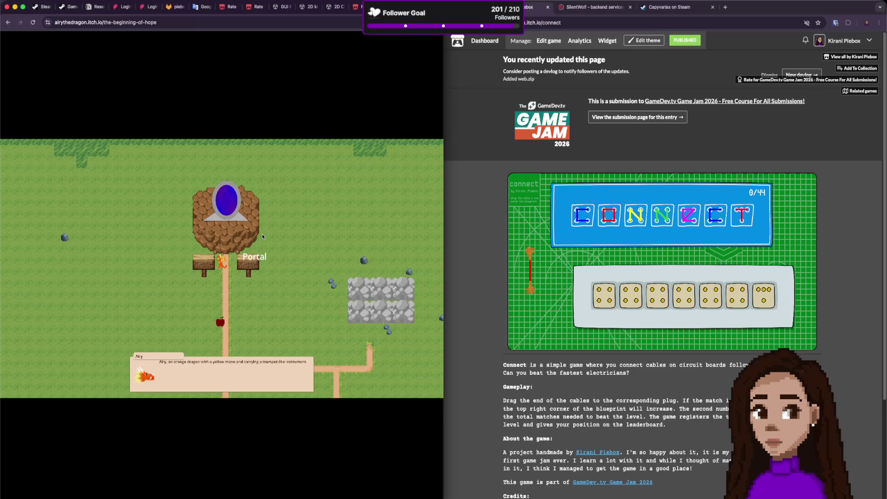
{"action": "key", "text": "space"}
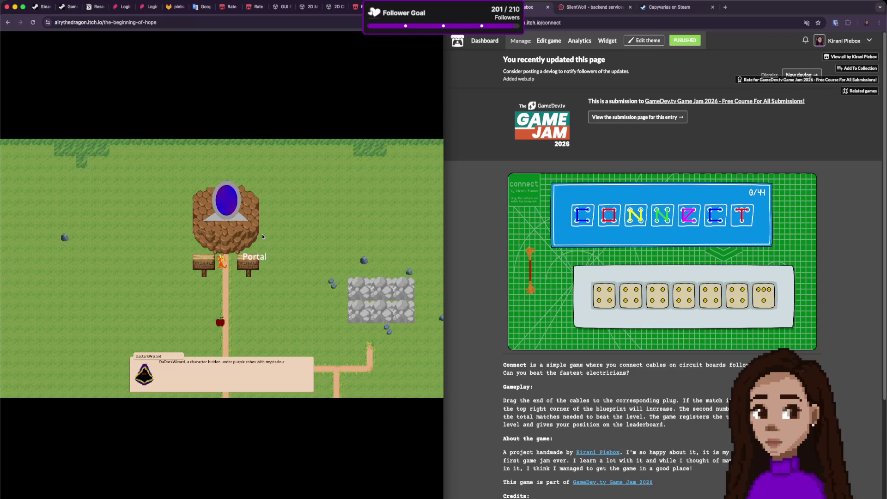
{"action": "key", "text": "space"}
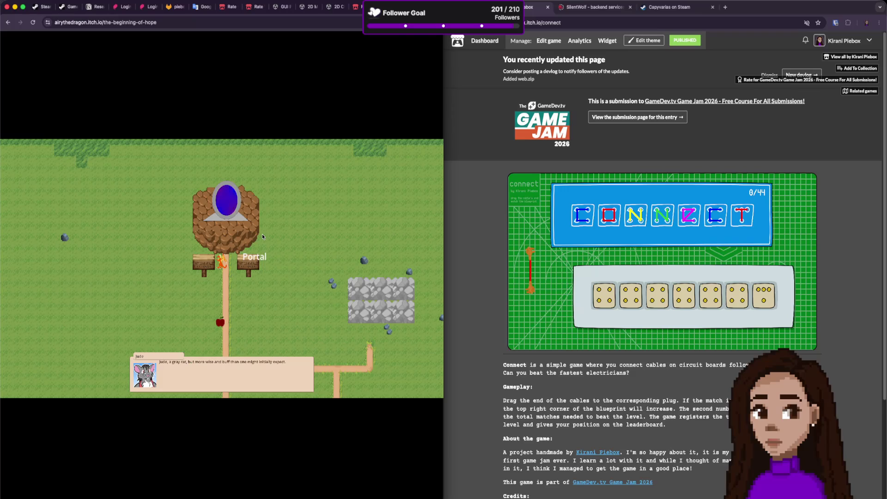
{"action": "key", "text": "space"}
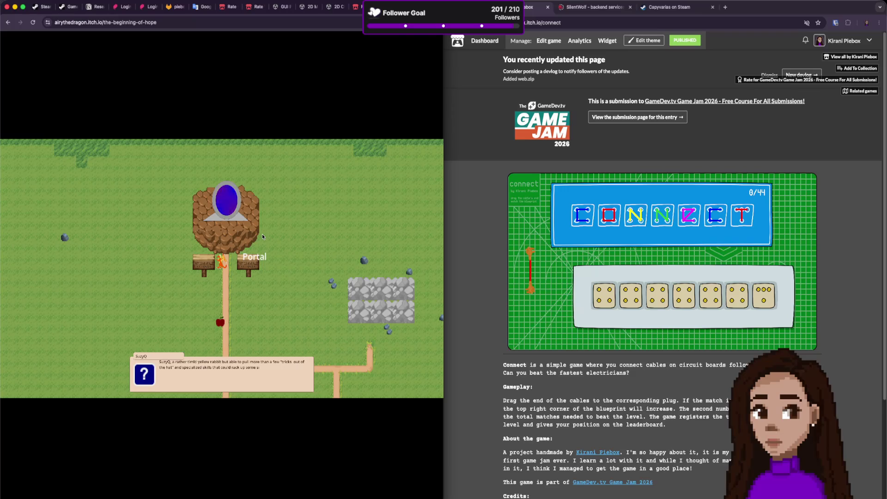
{"action": "key", "text": "space"}
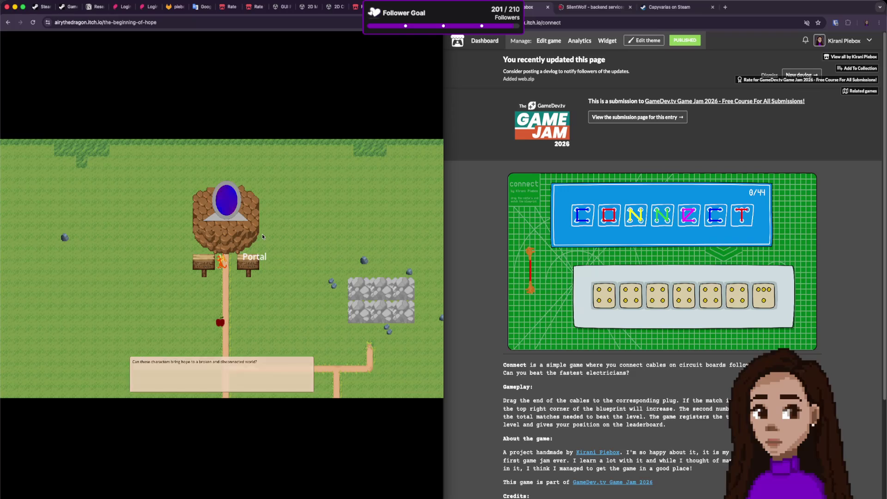
{"action": "key", "text": "space"}
{"action": "key", "text": "Down"}
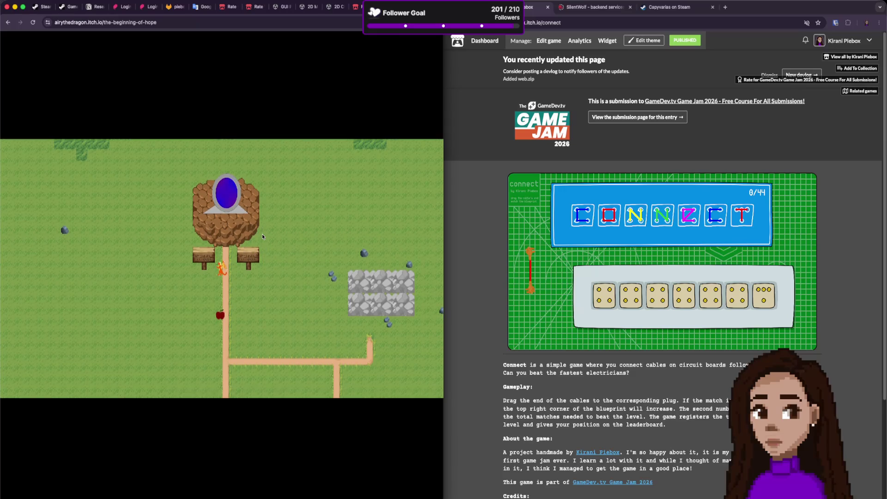
{"action": "key", "text": "Down"}
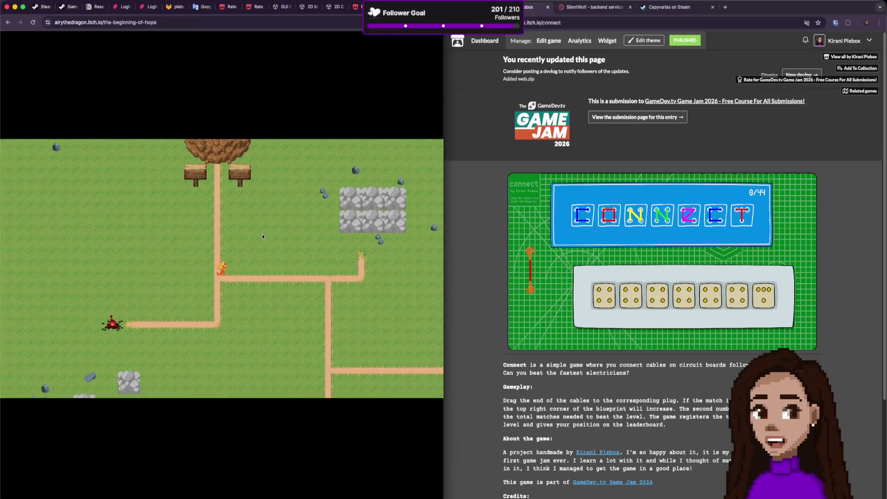
{"action": "key", "text": "Down"}
{"action": "key", "text": "Right"}
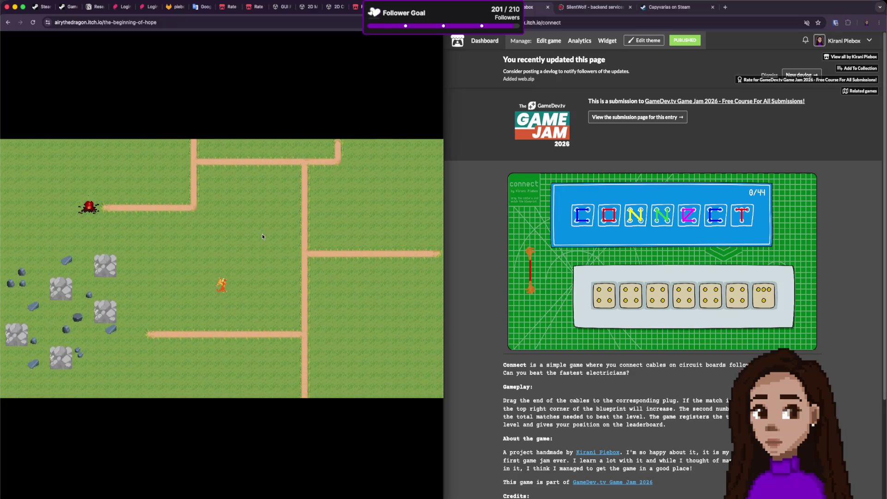
{"action": "key", "text": "Left"}
{"action": "key", "text": "Up"}
{"action": "key", "text": "Up"}
{"action": "key", "text": "Right"}
{"action": "key", "text": "Down"}
{"action": "key", "text": "Left"}
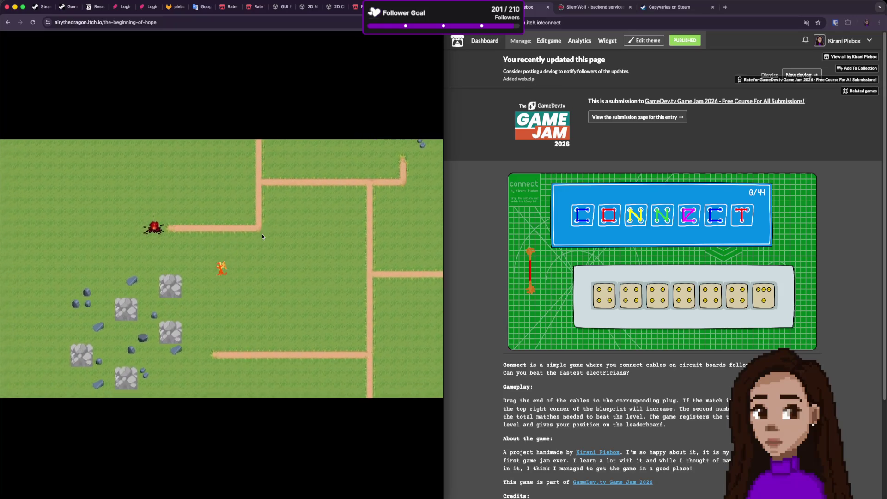
{"action": "key", "text": "Down"}
{"action": "key", "text": "Left"}
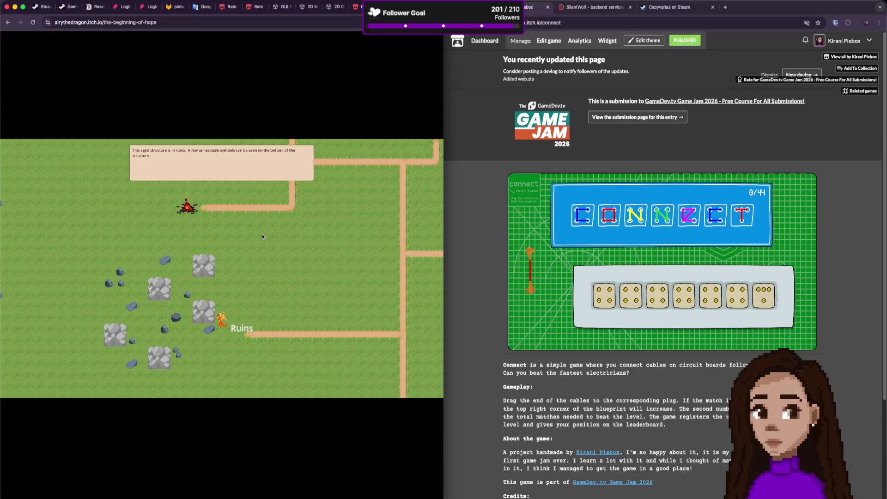
{"action": "key", "text": "Up"}
{"action": "key", "text": "Right"}
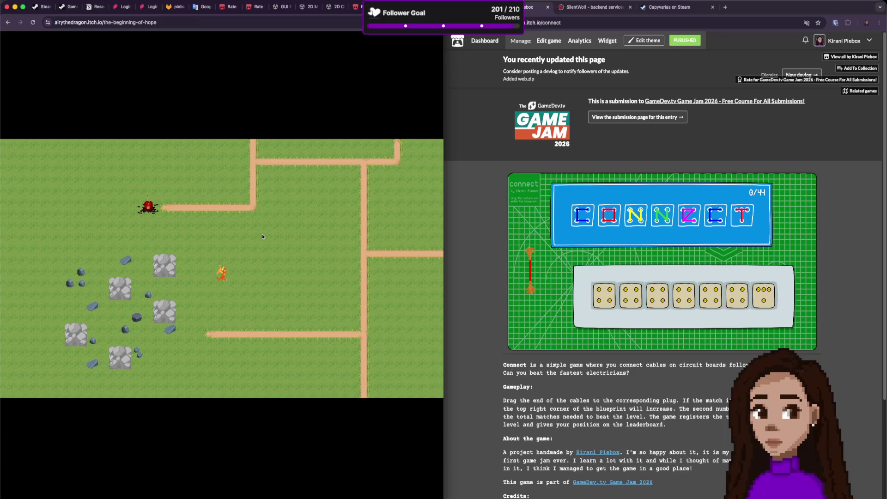
{"action": "key", "text": "Up"}
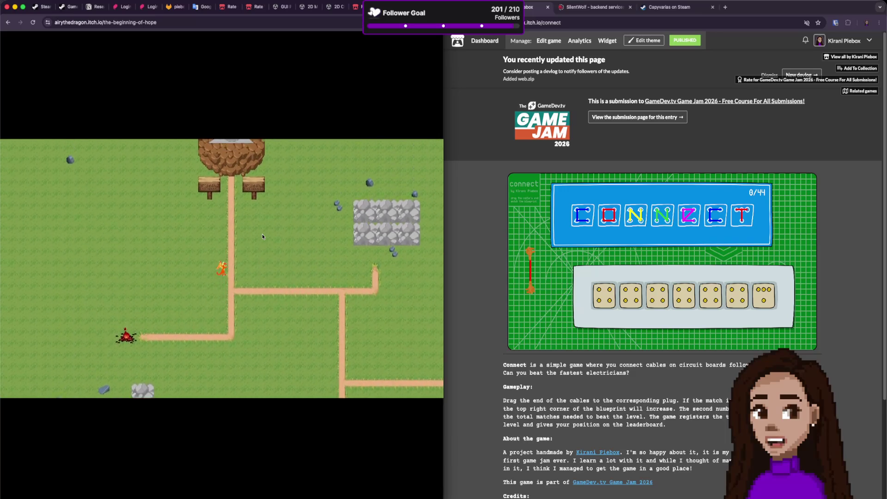
{"action": "key", "text": "Up"}
{"action": "key", "text": "Left"}
{"action": "key", "text": "Up"}
{"action": "key", "text": "Right"}
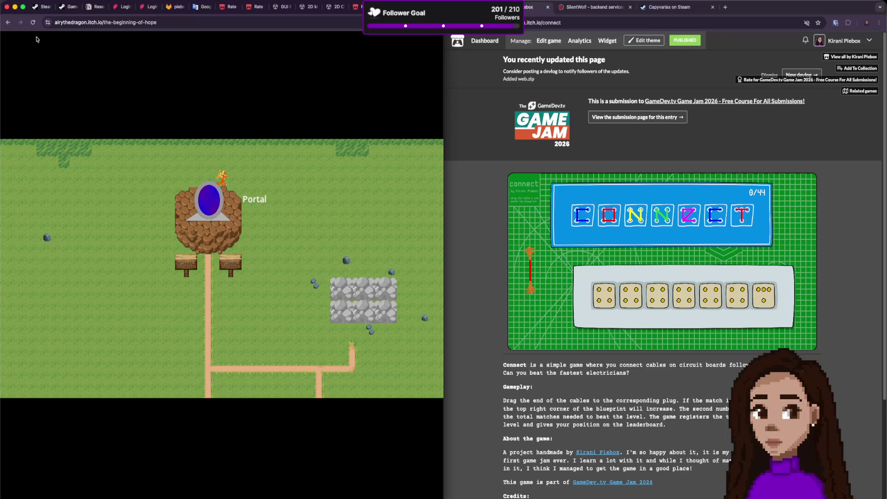
{"action": "left_click", "coordinate": [7, 23]}
Open The Beginning of Hope's jam rating page.
{"action": "scroll", "coordinate": [220, 299], "scroll_direction": "down", "scroll_amount": 5}
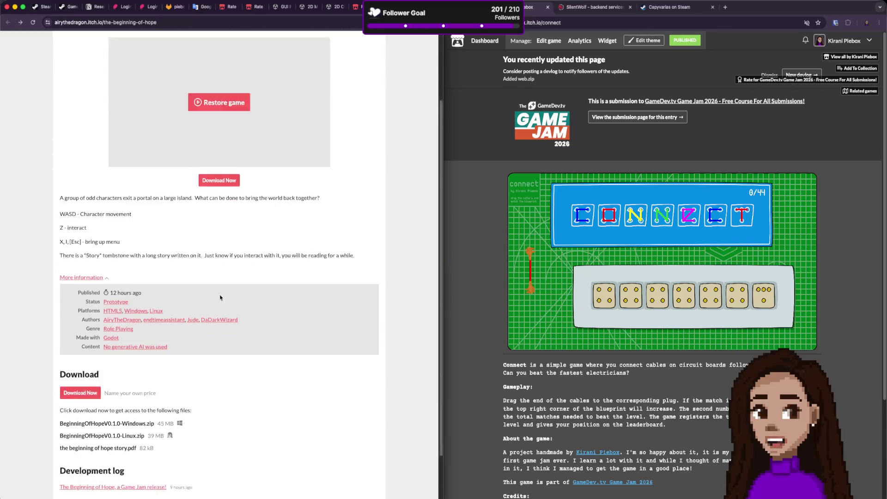
{"action": "scroll", "coordinate": [220, 297], "scroll_direction": "up", "scroll_amount": 5}
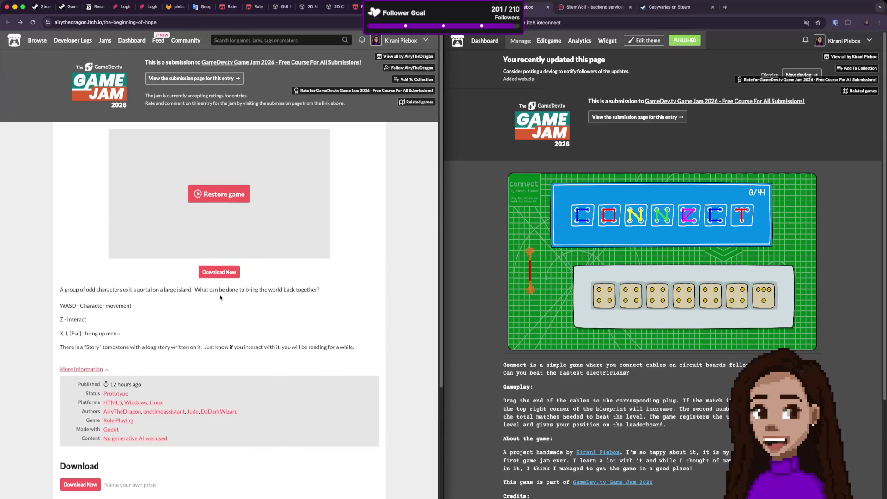
{"action": "left_click", "coordinate": [33, 23]}
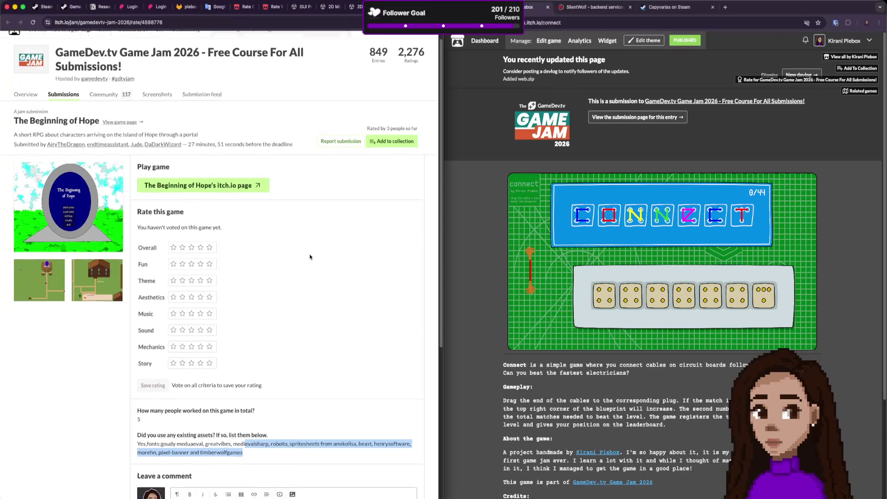
{"action": "scroll", "coordinate": [307, 257], "scroll_direction": "down", "scroll_amount": 5}
{"action": "left_click", "coordinate": [353, 365]}
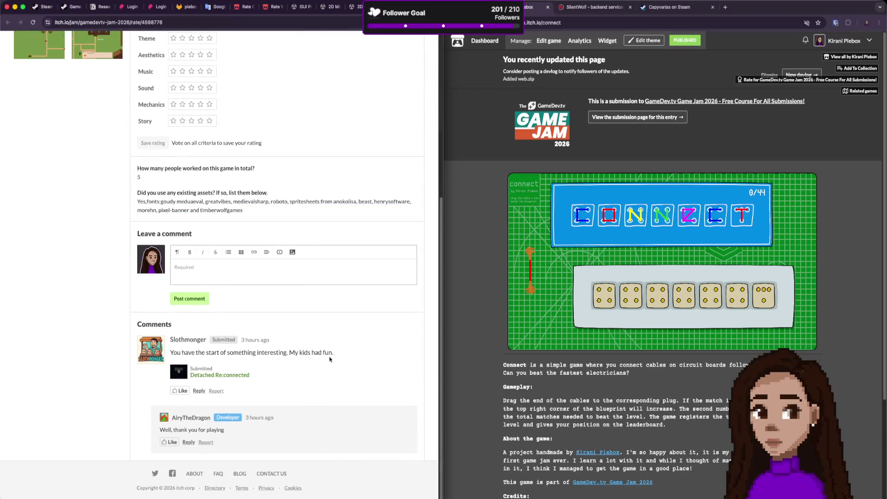
{"action": "scroll", "coordinate": [328, 359], "scroll_direction": "up", "scroll_amount": 2}
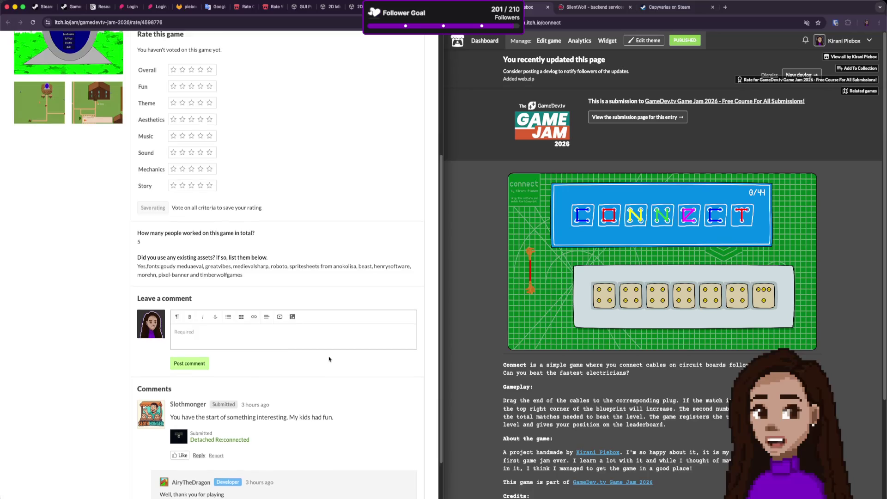
{"action": "scroll", "coordinate": [329, 358], "scroll_direction": "down", "scroll_amount": 2}
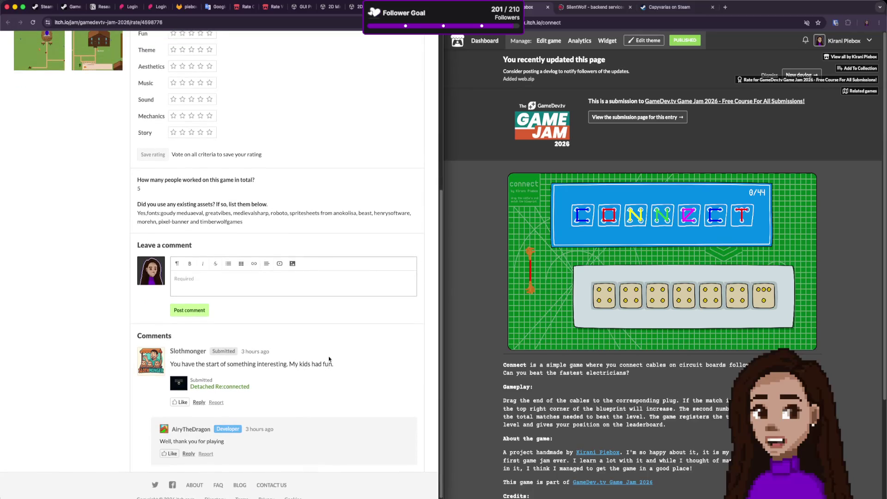
{"action": "scroll", "coordinate": [329, 358], "scroll_direction": "up", "scroll_amount": 5}
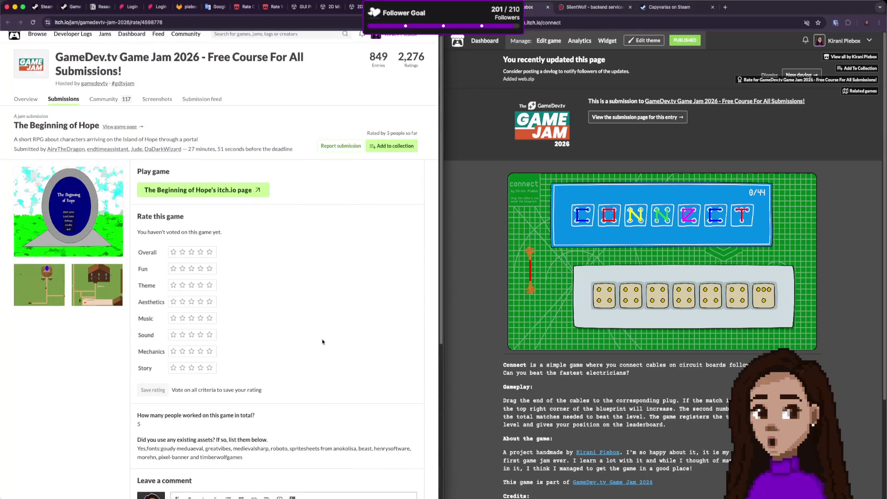
Rate it 3 for Overall, Fun, Theme and Mechanics, 4 for Aesthetics and Story, 1 Music, 2 Sound.
{"action": "left_click", "coordinate": [192, 252]}
{"action": "left_click", "coordinate": [191, 269]}
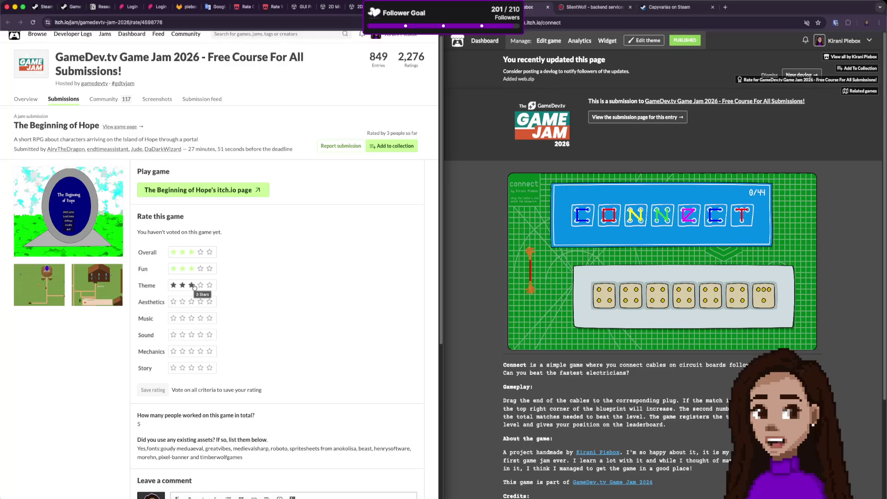
{"action": "left_click", "coordinate": [192, 286]}
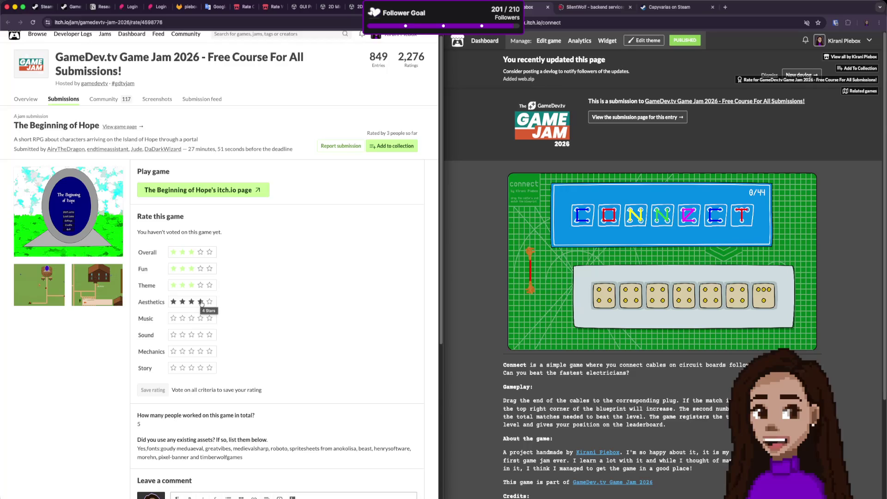
{"action": "left_click", "coordinate": [201, 302]}
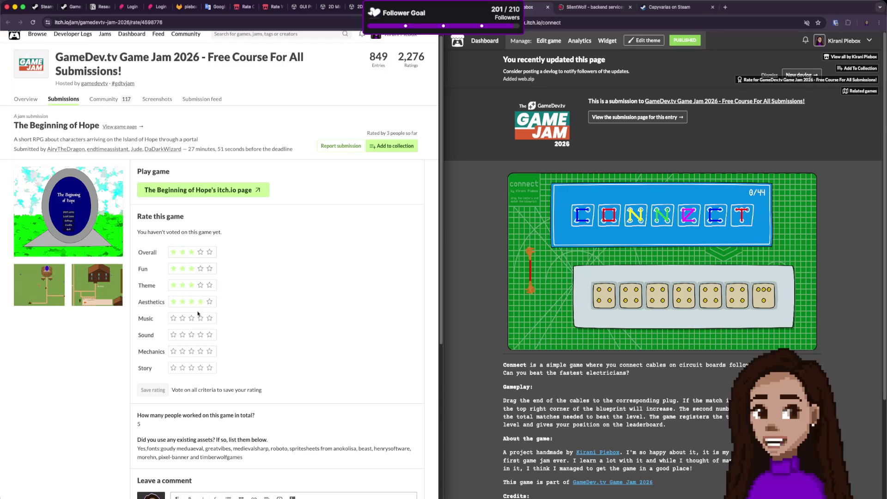
{"action": "left_click", "coordinate": [182, 318]}
{"action": "left_click", "coordinate": [173, 322]}
{"action": "left_click", "coordinate": [183, 336]}
{"action": "left_click", "coordinate": [192, 353]}
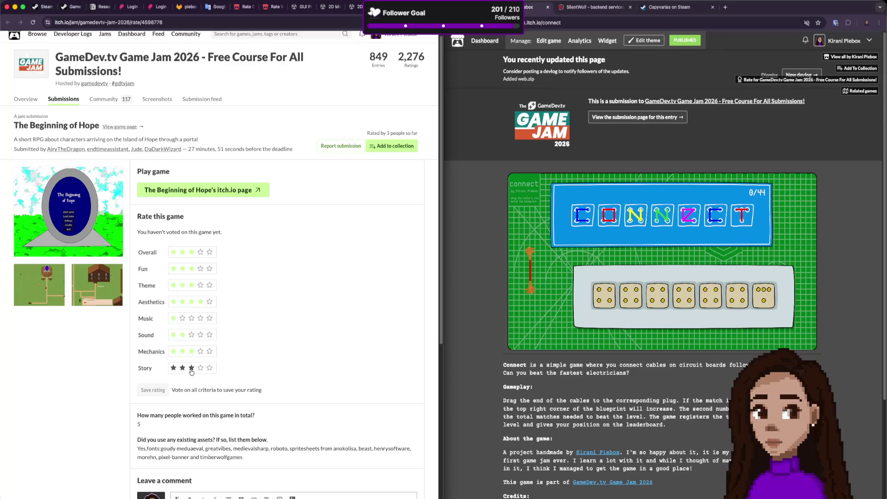
{"action": "left_click", "coordinate": [200, 368]}
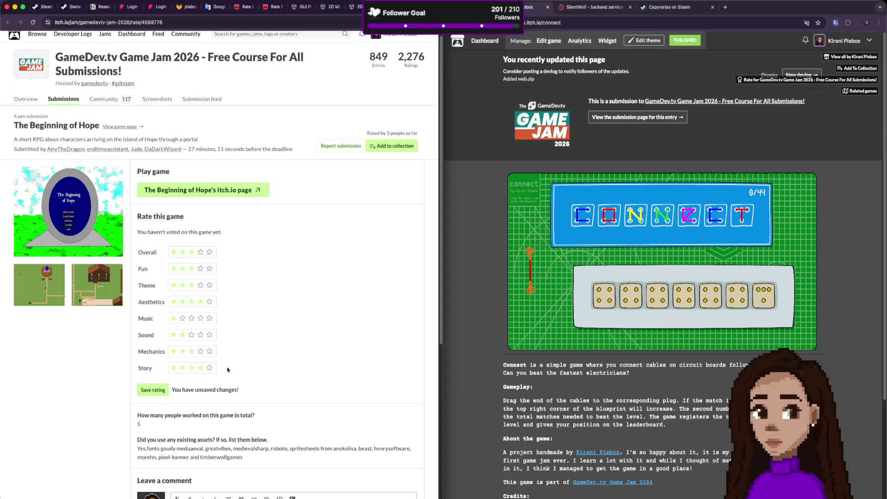
Save The Beginning of Hope's star ratings.
{"action": "scroll", "coordinate": [240, 318], "scroll_direction": "down", "scroll_amount": 4}
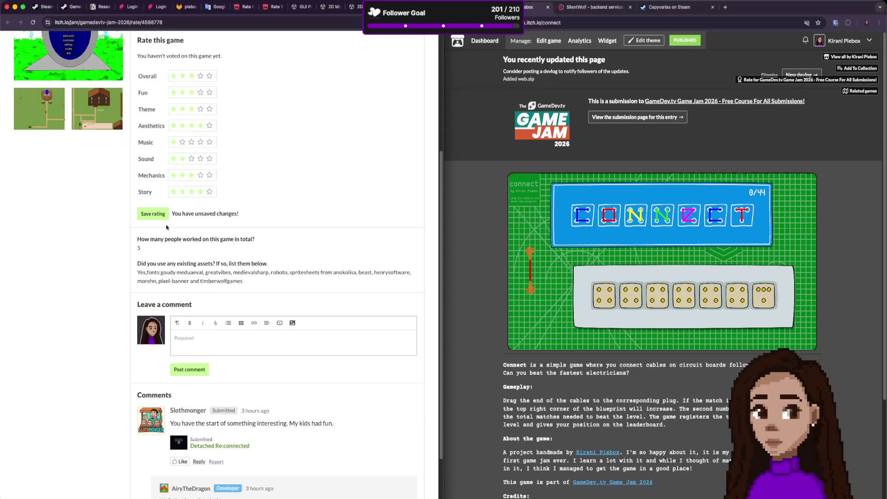
{"action": "left_click", "coordinate": [157, 213]}
{"action": "scroll", "coordinate": [201, 333], "scroll_direction": "up", "scroll_amount": 4}
{"action": "scroll", "coordinate": [201, 341], "scroll_direction": "down", "scroll_amount": 3}
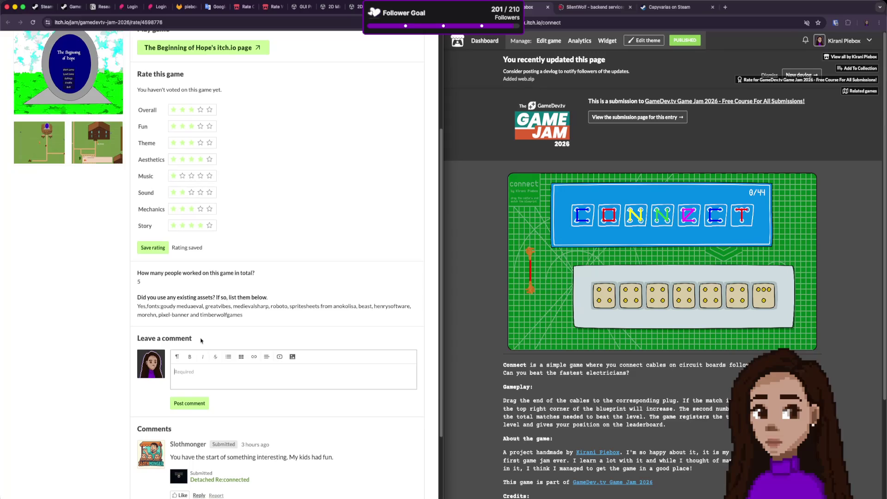
Post a comment saying the objective is unclear and wishing for more variation around the map and ruins.
{"action": "type", "text": "I'm not sure"}
{"action": "type", "text": " I fully get the"}
{"action": "type", "text": " obj"}
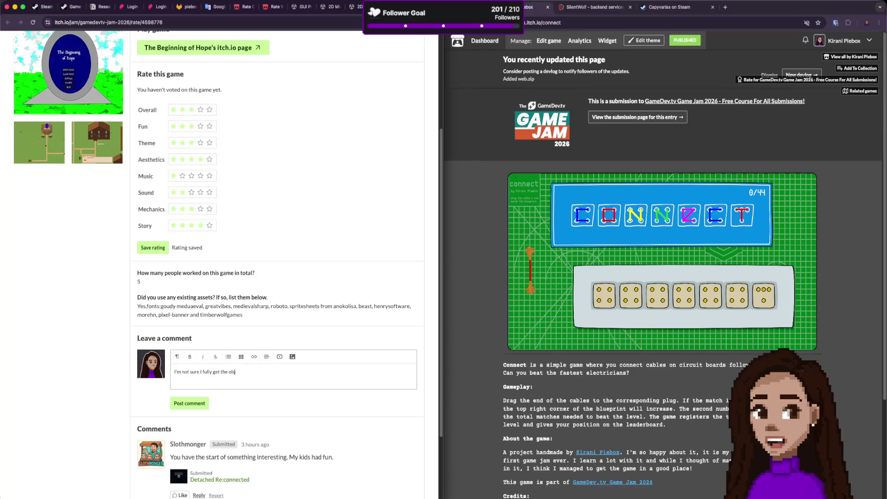
{"action": "type", "text": "ective of the game."}
{"action": "type", "text": " I wish there was"}
{"action": "type", "text": " more varia"}
{"action": "type", "text": "tion"}
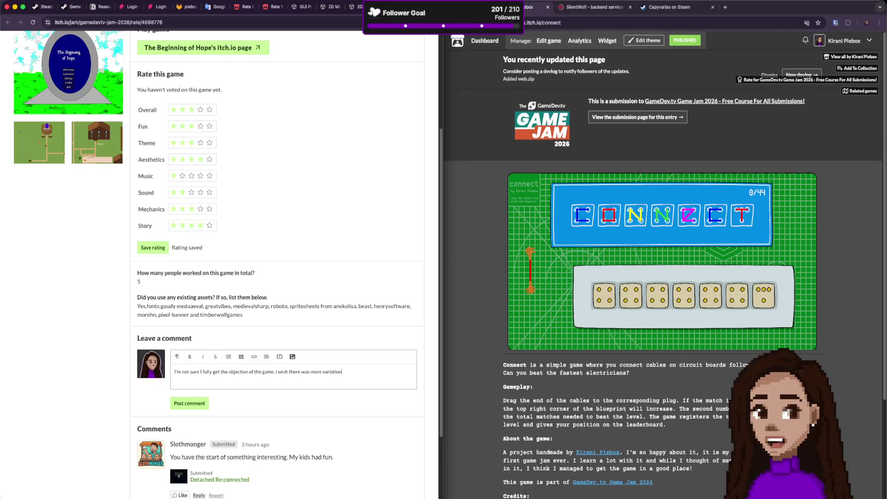
{"action": "type", "text": " on what we see"}
{"action": "key", "text": "BackSpace"}
{"action": "key", "text": "BackSpace"}
{"action": "type", "text": "read arou"}
{"action": "type", "text": "nd the maps an"}
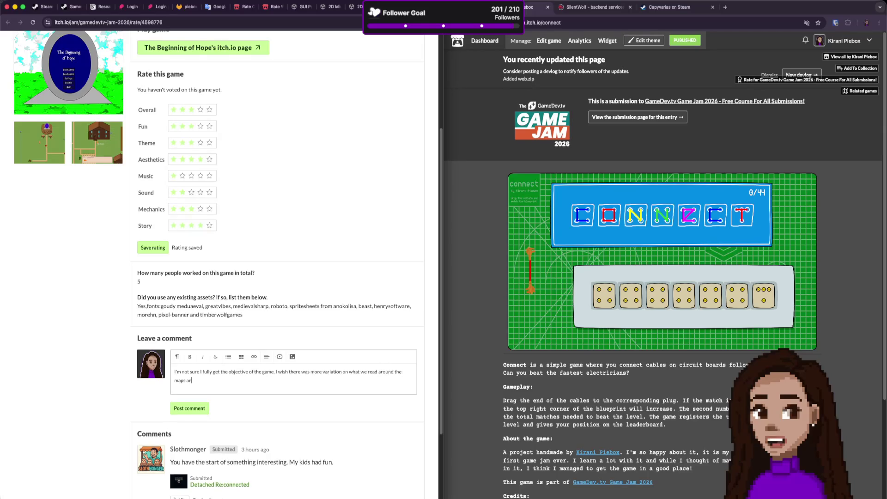
{"action": "type", "text": "d ruins."}
{"action": "key", "text": "BackSpace"}
{"action": "type", "text": "g free,"}
{"action": "left_click", "coordinate": [196, 412]}
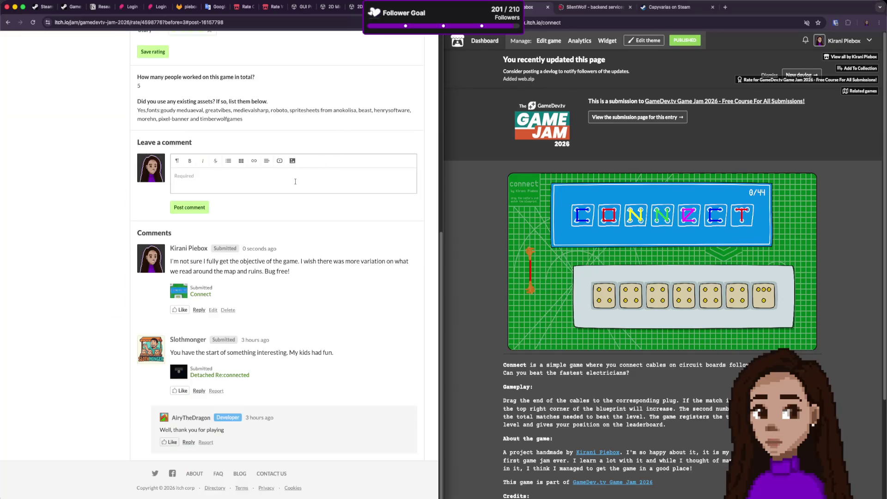
Close the finished rating tabs, including the WordWeaver rating page, with Ctrl+W.
{"action": "scroll", "coordinate": [257, 197], "scroll_direction": "up", "scroll_amount": 10}
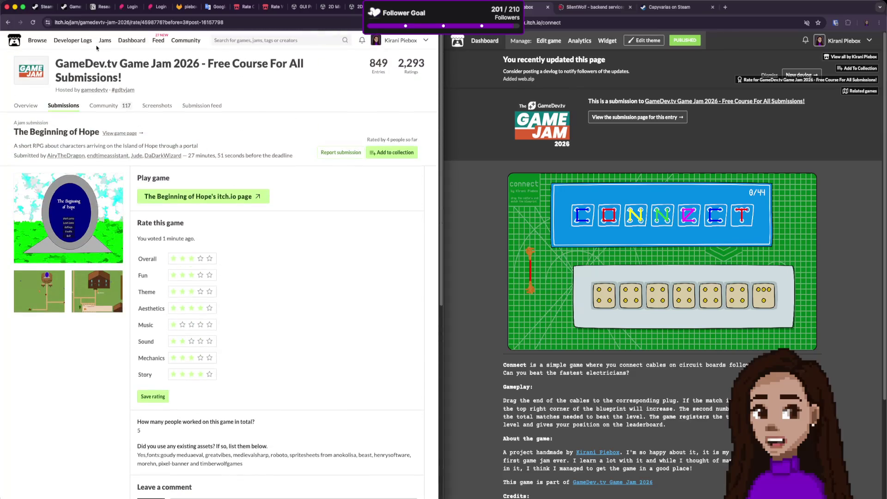
{"action": "left_click", "coordinate": [11, 24]}
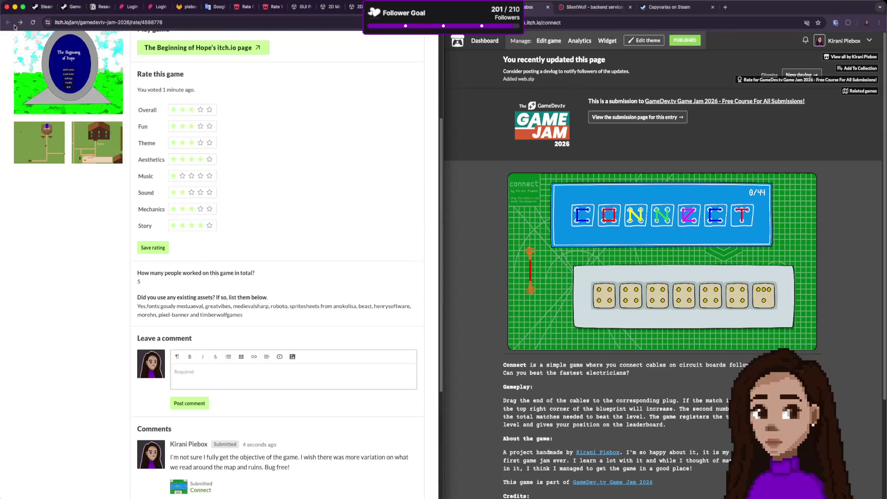
{"action": "key", "text": "ctrl+w"}
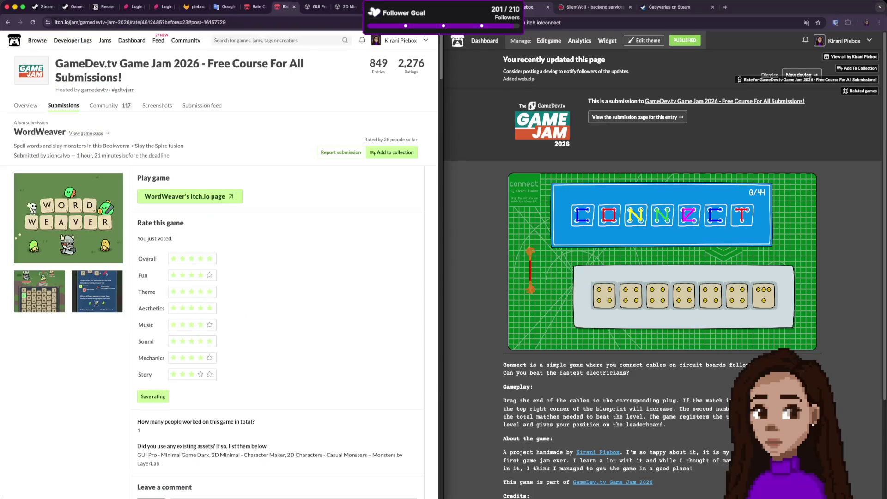
{"action": "key", "text": "ctrl+w"}
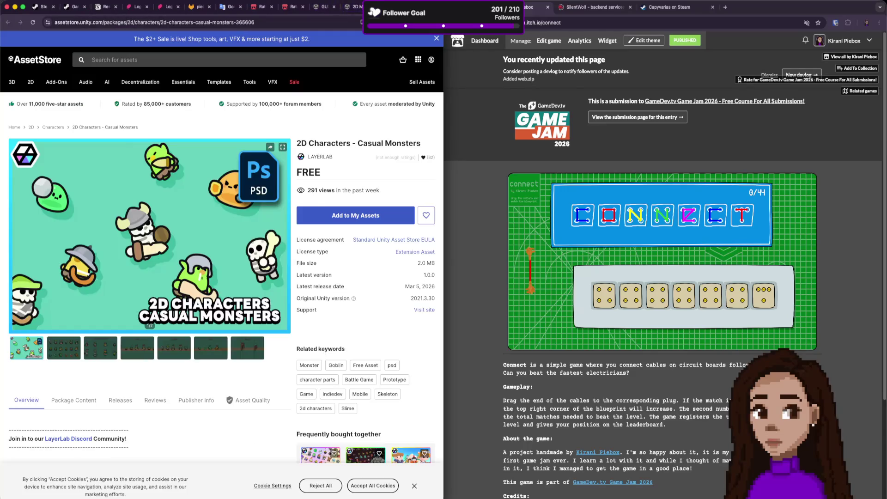
{"action": "key", "text": "ctrl+w"}
{"action": "key", "text": "ctrl+w"}
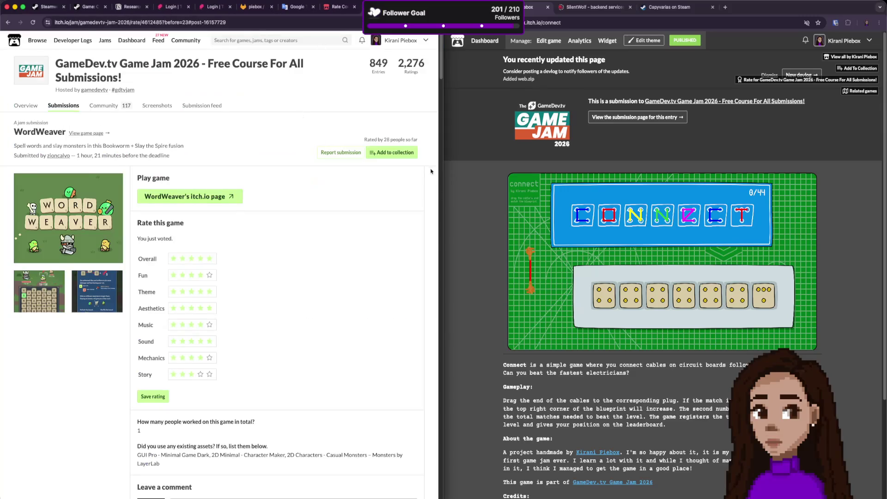
{"action": "key", "text": "ctrl+w"}
{"action": "scroll", "coordinate": [359, 199], "scroll_direction": "down", "scroll_amount": 5}
{"action": "scroll", "coordinate": [278, 168], "scroll_direction": "up", "scroll_amount": 10}
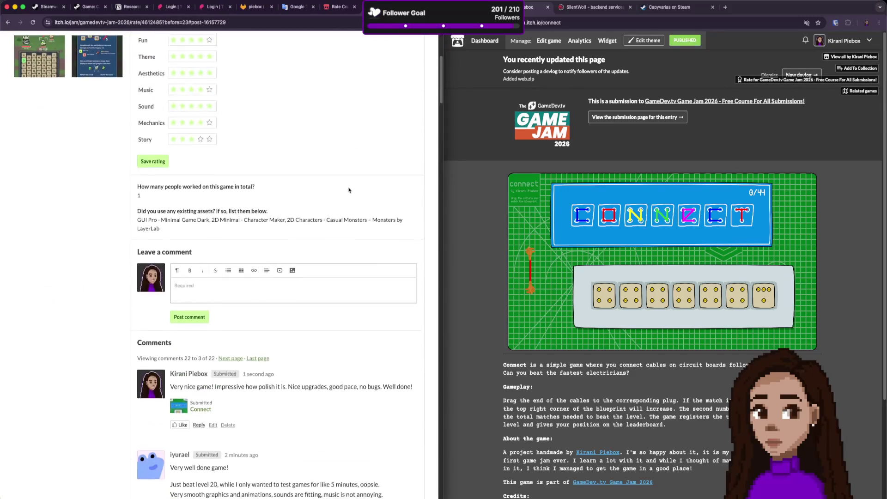
{"action": "key", "text": "ctrl+w"}
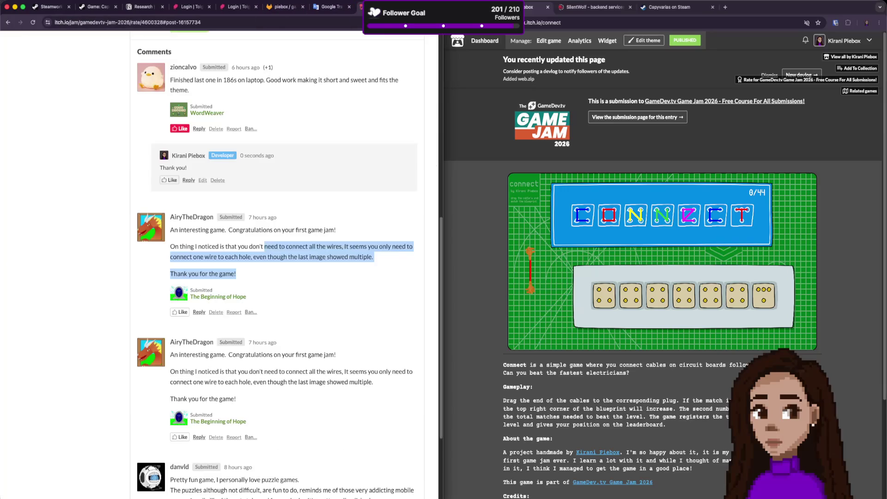
Like the player's comment about connecting the wires.
{"action": "scroll", "coordinate": [272, 240], "scroll_direction": "down", "scroll_amount": 1}
{"action": "scroll", "coordinate": [272, 240], "scroll_direction": "down", "scroll_amount": 3}
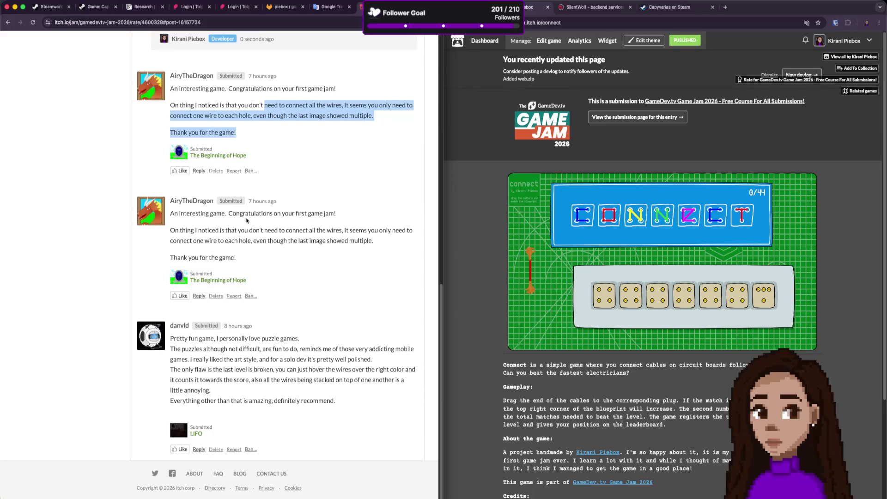
{"action": "left_click", "coordinate": [181, 225]}
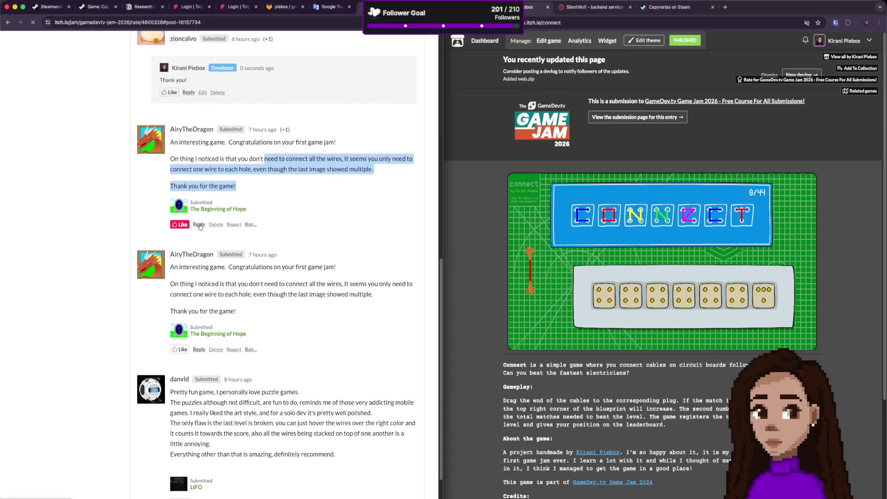
Reply 'Thank you!', explaining that checking how the wires work speeds things up and lowers the counter.
{"action": "left_click", "coordinate": [199, 225]}
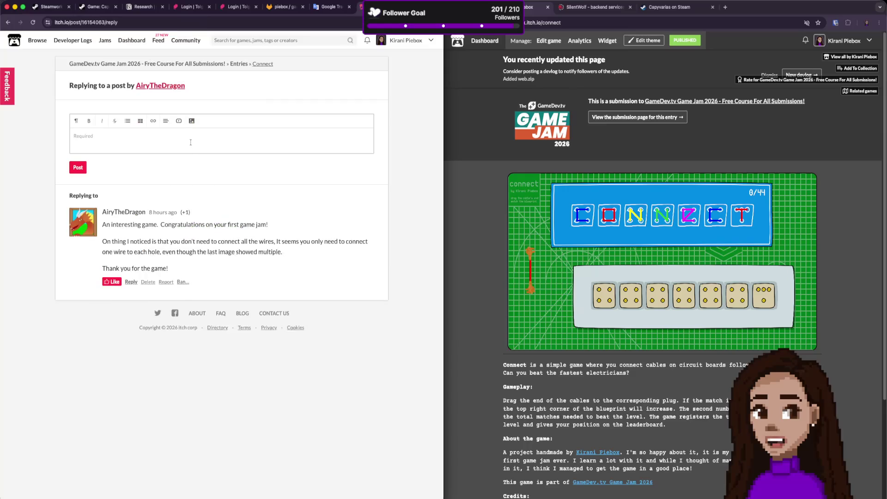
{"action": "type", "text": "Thank you!"}
{"action": "key", "text": "Return"}
{"action": "key", "text": "BackSpace"}
{"action": "type", "text": "You fou"}
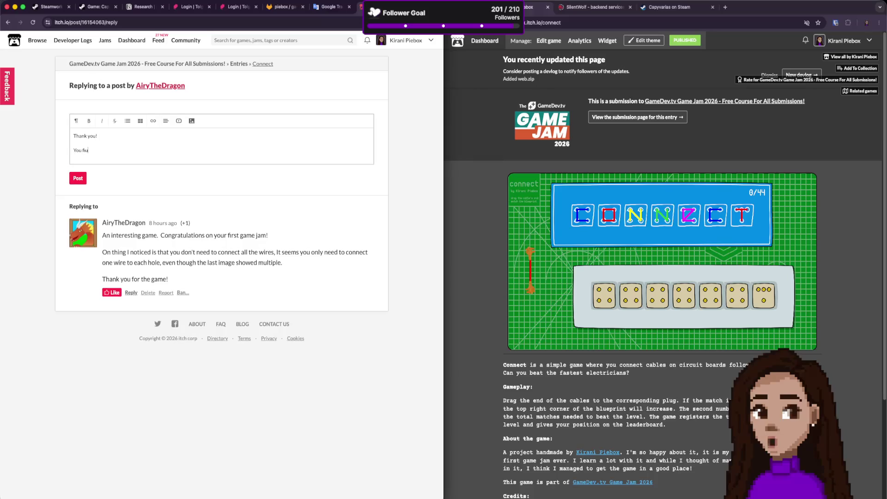
{"action": "type", "text": "nd the way t"}
{"action": "type", "text": "o"}
{"action": "type", "text": " go faste"}
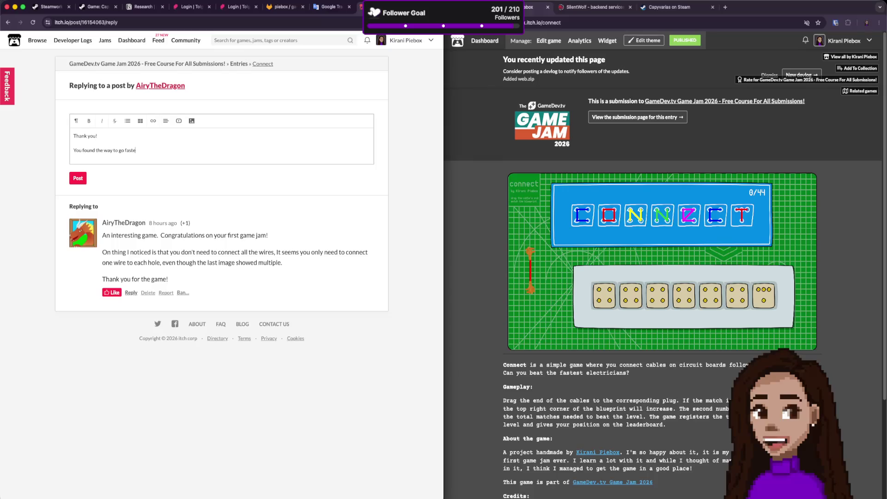
{"action": "type", "text": "r on the "}
{"action": "type", "text": "wiring!"}
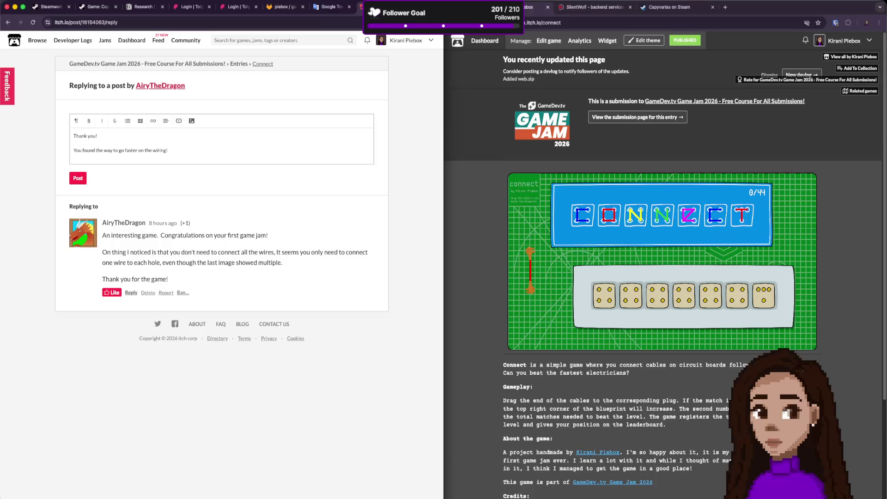
{"action": "type", "text": "And you can ev"}
{"action": "type", "text": "en go "}
{"action": "type", "text": "faster if you check out how the wires work."}
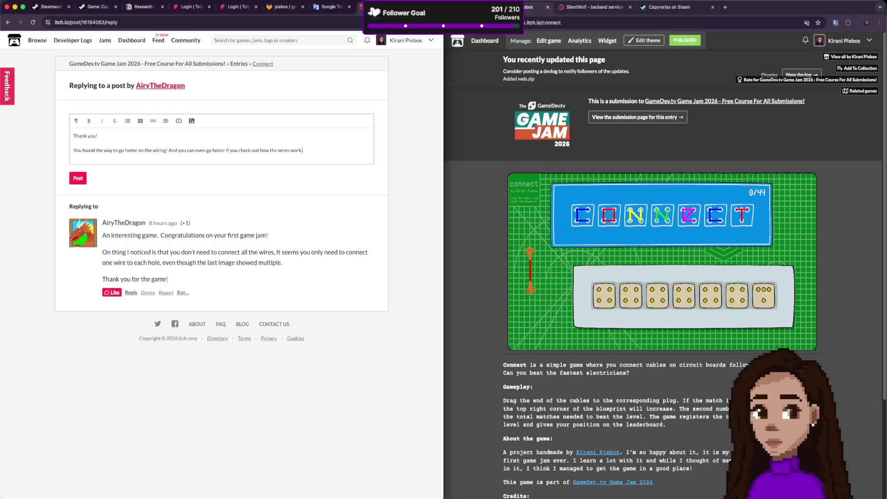
{"action": "type", "text": "."}
{"action": "type", "text": "nd the coun"}
{"action": "type", "text": "ter goes"}
{"action": "type", "text": " down"}
{"action": "left_click", "coordinate": [78, 179]}
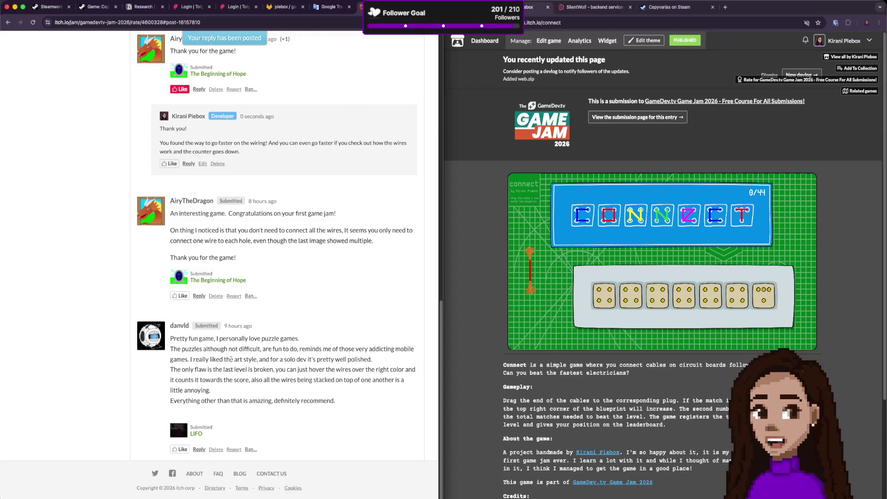
{"action": "left_click_drag", "start_coordinate": [289, 350], "coordinate": [219, 350]}
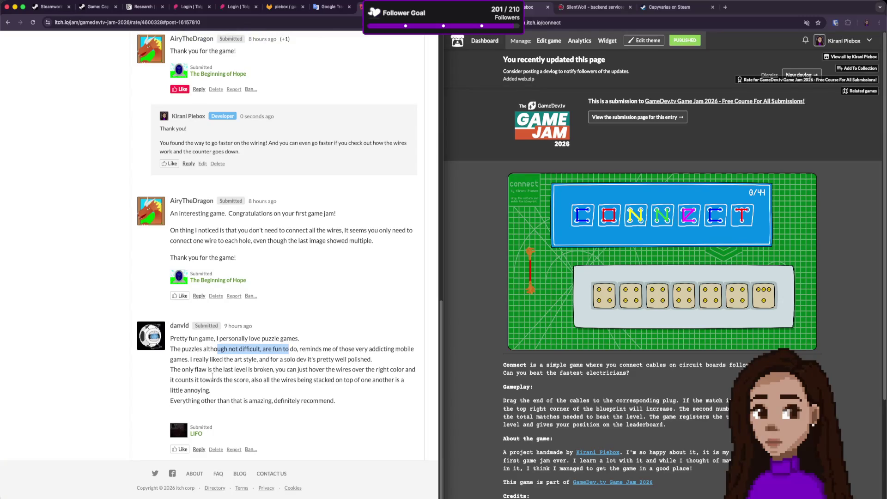
Like the puzzle-game comment after reading its remark about the broken last level.
{"action": "left_click_drag", "start_coordinate": [263, 370], "coordinate": [308, 370]}
{"action": "left_click", "coordinate": [244, 386]}
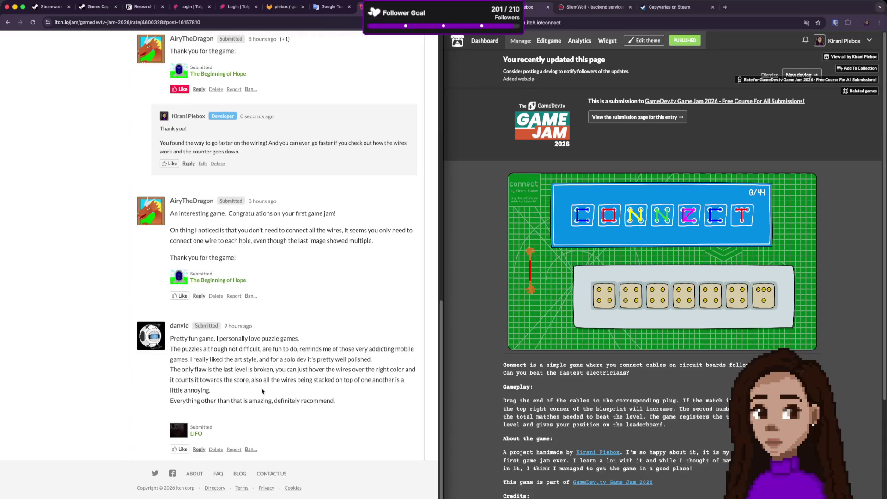
{"action": "left_click", "coordinate": [181, 449]}
{"action": "left_click", "coordinate": [198, 449]}
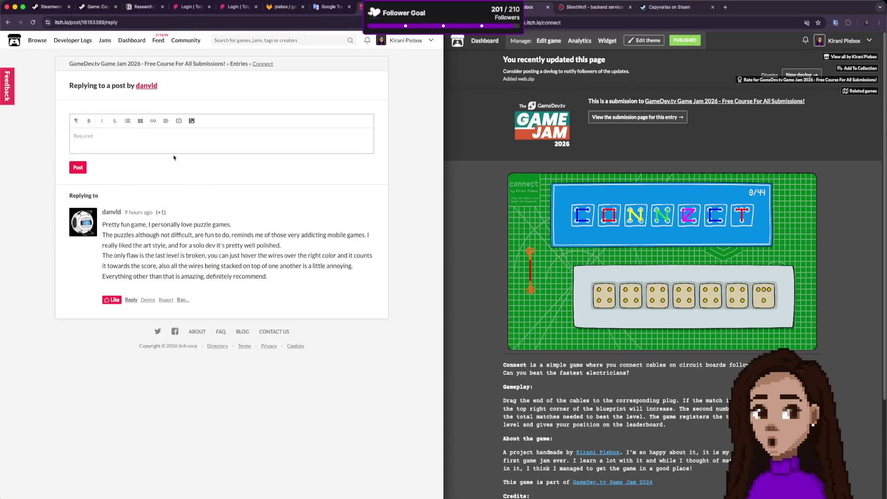
Start a reply with 'Thank you!' and explain right-coloured wires score faster.
{"action": "type", "text": "Thank you!"}
{"action": "key", "text": "Return"}
{"action": "type", "text": "T"}
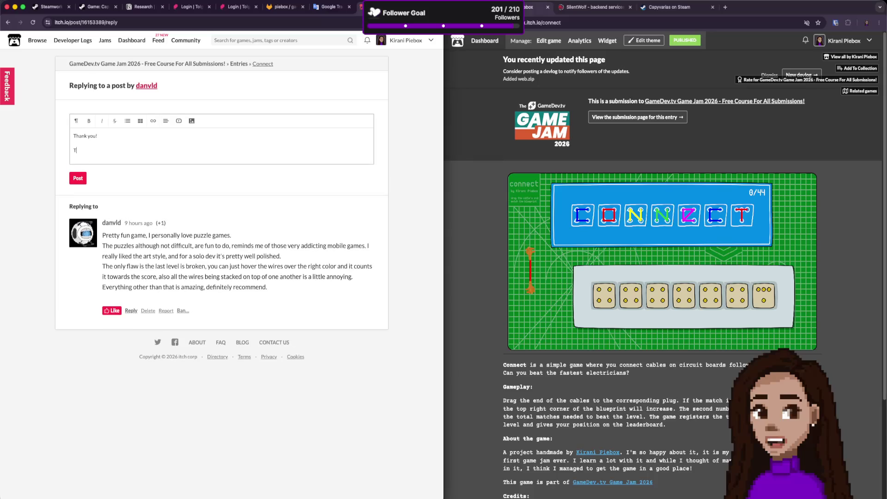
{"action": "type", "text": "he wires with the"}
{"action": "type", "text": " right color"}
{"action": "type", "text": "s is"}
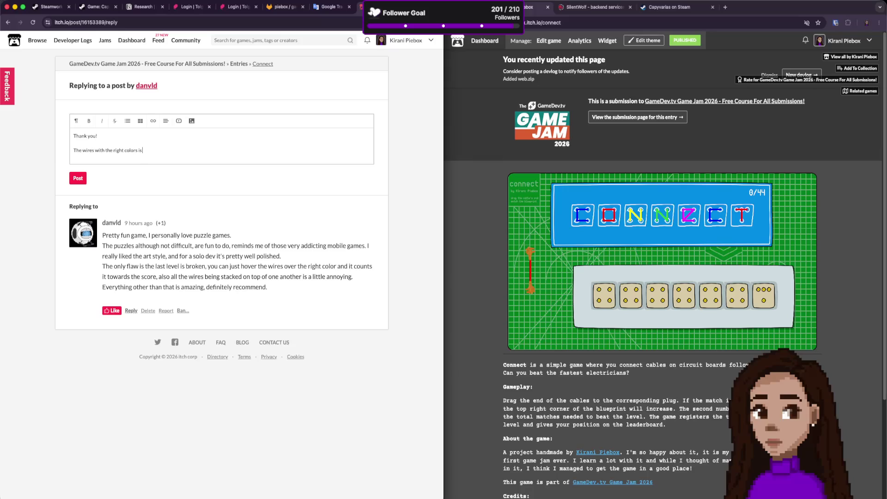
{"action": "type", "text": " how you ge"}
{"action": "type", "text": "t ga"}
{"action": "key", "text": "BackSpace"}
{"action": "type", "text": "faster o"}
{"action": "type", "text": "n the score!"}
Add a paragraph agreeing about the stacked wires, originally meant to make it more challenging.
{"action": "key", "text": "Return"}
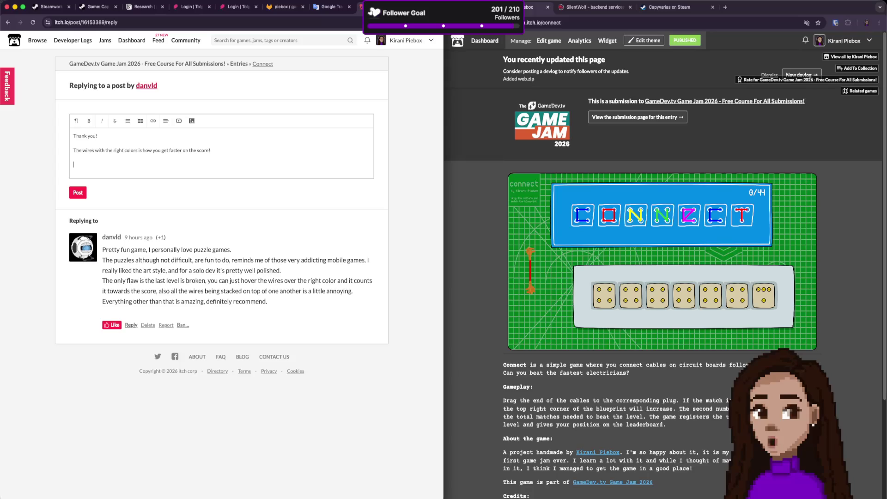
{"action": "type", "text": "Y"}
{"action": "key", "text": "BackSpace"}
{"action": "key", "text": "BackSpace"}
{"action": "type", "text": "agree."}
{"action": "key", "text": "BackSpace"}
{"action": "type", "text": "with"}
{"action": "type", "text": " the wir"}
{"action": "type", "text": "es being stacke"}
{"action": "type", "text": "d, I"}
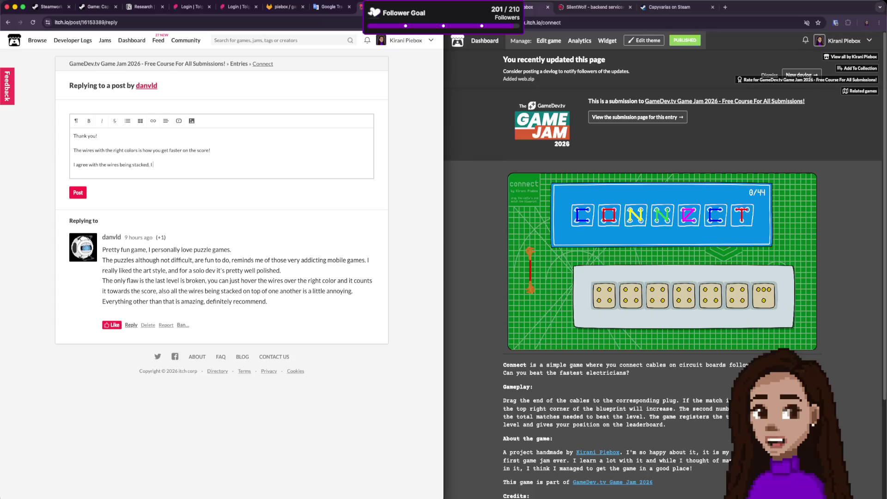
{"action": "type", "text": " first thought i"}
{"action": "type", "text": "t would be a way"}
{"action": "type", "text": " to make it mor"}
{"action": "type", "text": "e ch"}
{"action": "type", "text": "alleng"}
{"action": "type", "text": "ui"}
{"action": "type", "text": "ing but"}
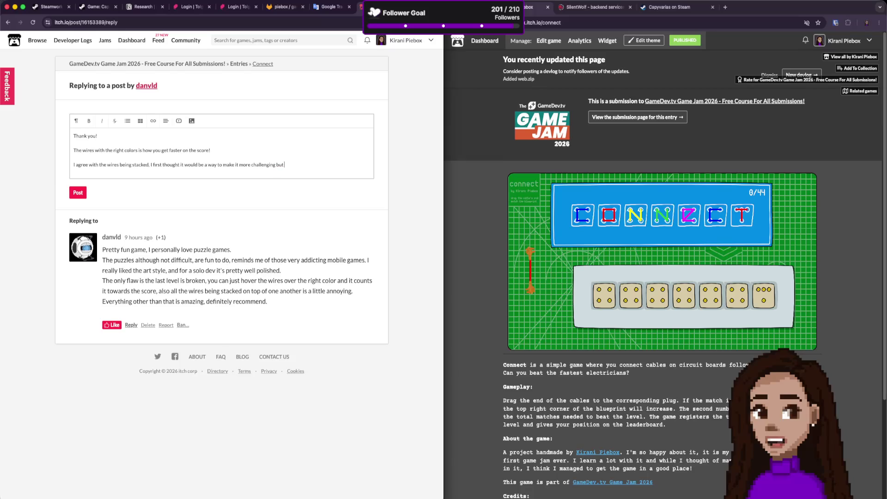
{"action": "type", "text": " it just got"}
{"action": "type", "text": " annoying ind"}
{"action": "type", "text": "eed."}
Finish the reply noting the colours could at least have been separated like in level 3.
{"action": "type", "text": " After the"}
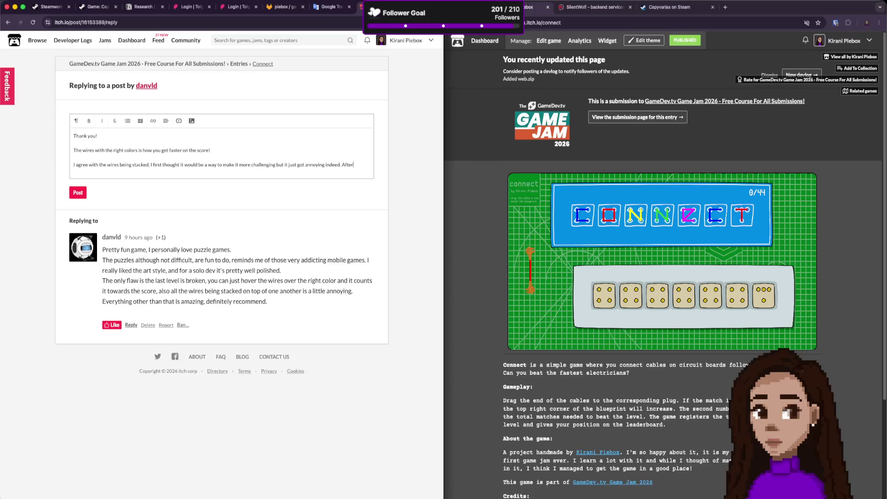
{"action": "key", "text": "BackSpace"}
{"action": "key", "text": "BackSpace"}
{"action": "key", "text": "BackSpace"}
{"action": "key", "text": "BackSpace"}
{"action": "type", "text": "could have at e"}
{"action": "type", "text": "least separa"}
{"action": "type", "text": "ted the colors"}
{"action": "type", "text": " like in lev"}
{"action": "type", "text": " 3."}
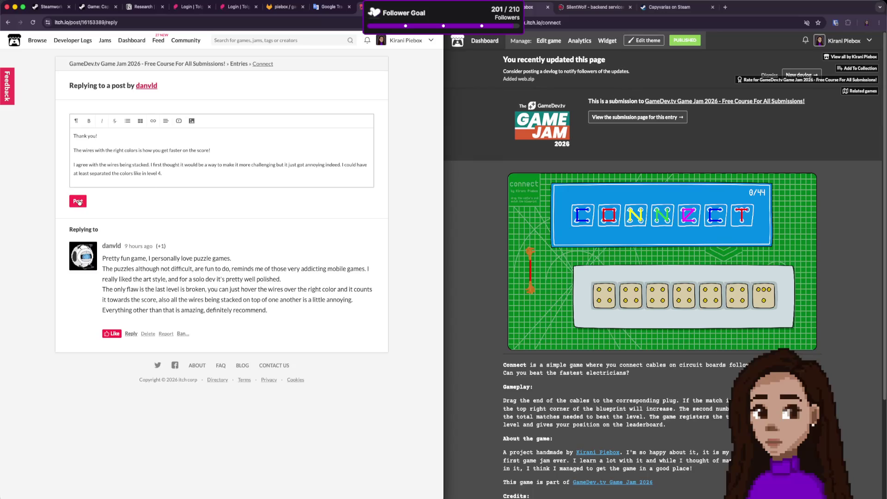
{"action": "left_click", "coordinate": [79, 200]}
Insert 'And' and 'totally' into the agreement paragraph and post the reply.
{"action": "left_click", "coordinate": [74, 164]}
{"action": "type", "text": "And"}
{"action": "left_click", "coordinate": [87, 164]}
{"action": "type", "text": "totally"}
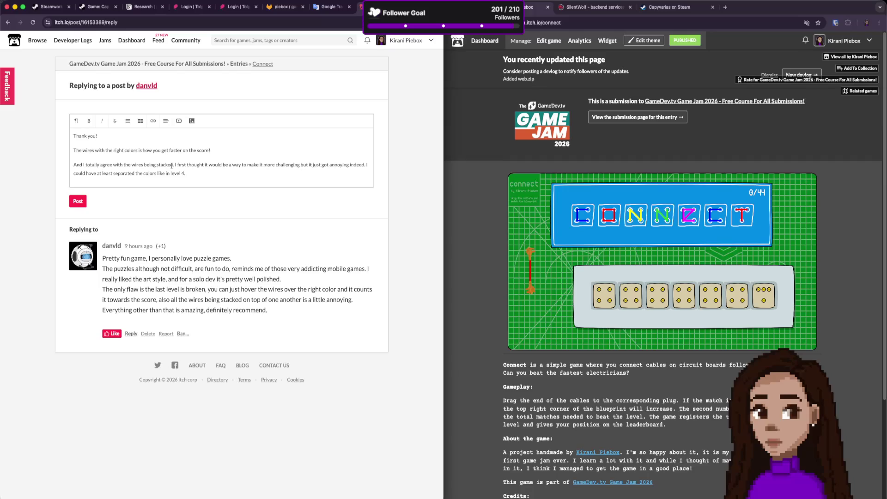
{"action": "left_click", "coordinate": [78, 202]}
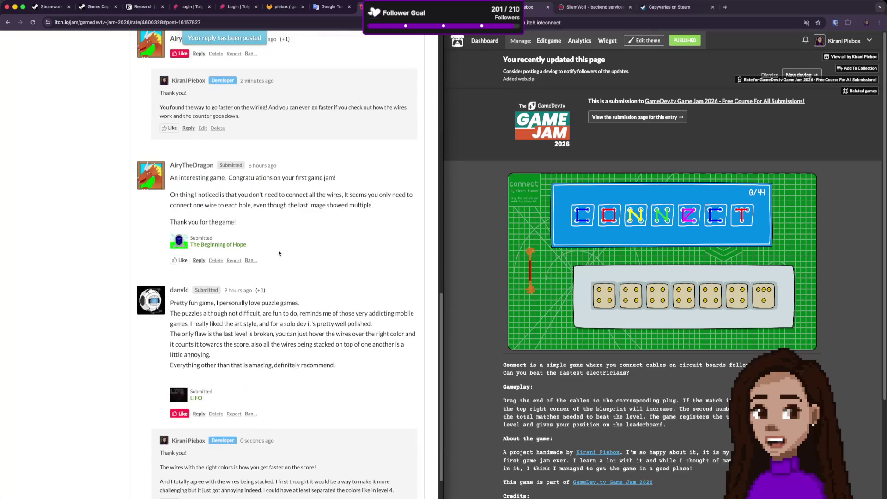
{"action": "scroll", "coordinate": [240, 301], "scroll_direction": "down", "scroll_amount": 2}
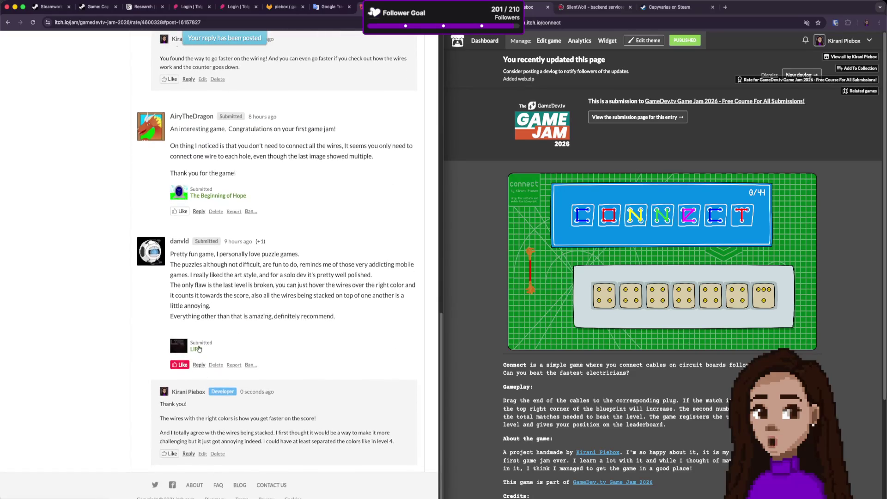
Open LIFO's jam entry, then its game page in a new tab.
{"action": "left_click", "coordinate": [196, 348]}
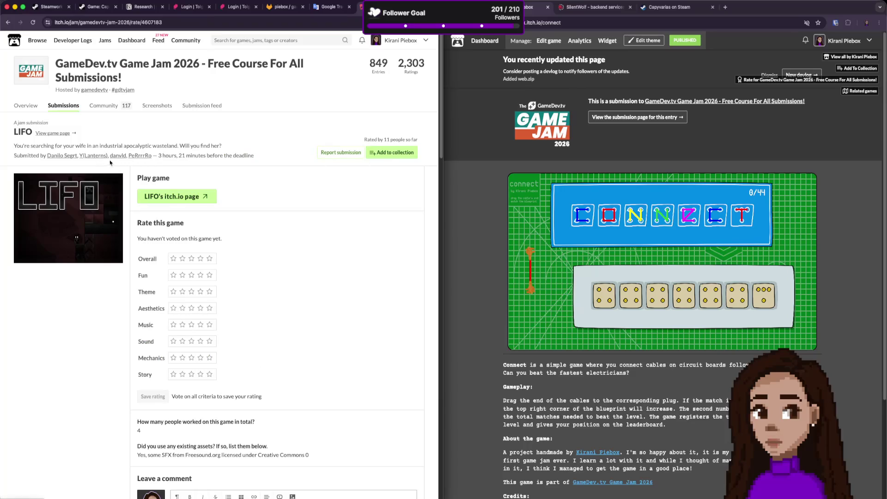
{"action": "scroll", "coordinate": [212, 266], "scroll_direction": "down", "scroll_amount": 4}
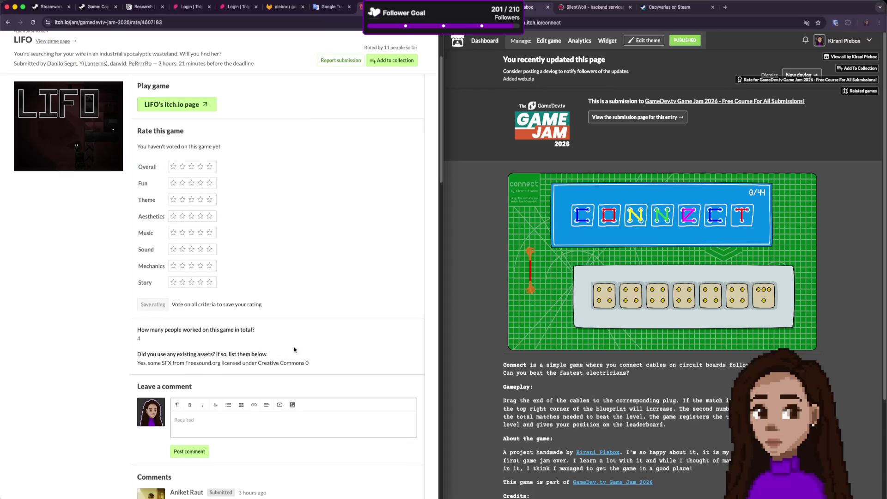
{"action": "left_click", "coordinate": [186, 107], "text": "super"}
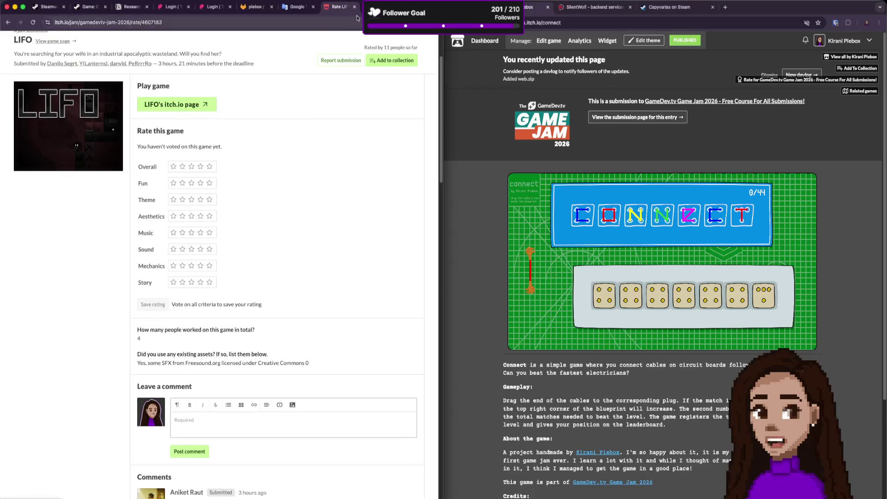
{"action": "left_click", "coordinate": [374, 7]}
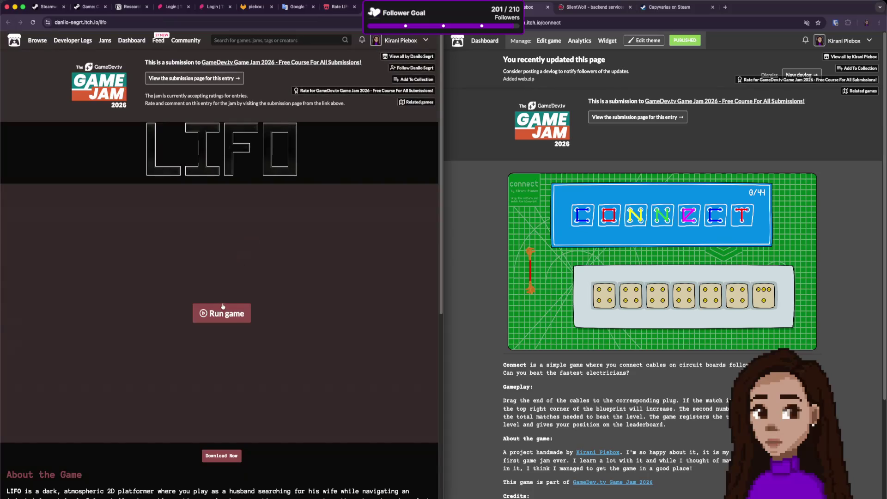
Run the LIFO web game and read its description, controls and download details.
{"action": "scroll", "coordinate": [272, 310], "scroll_direction": "down", "scroll_amount": 5}
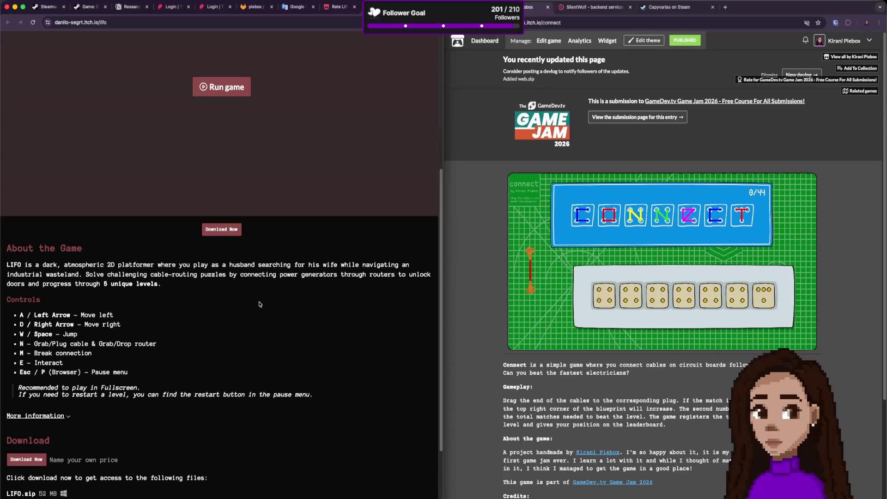
{"action": "left_click", "coordinate": [233, 88]}
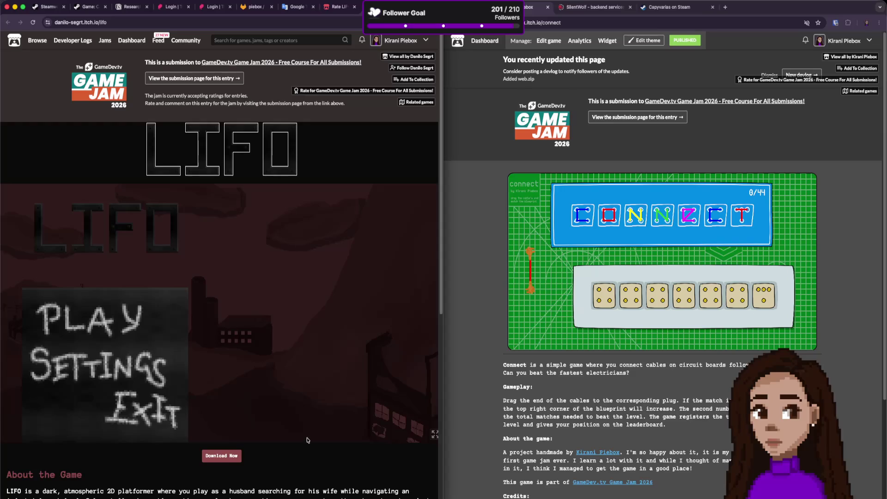
{"action": "scroll", "coordinate": [307, 440], "scroll_direction": "down", "scroll_amount": 4}
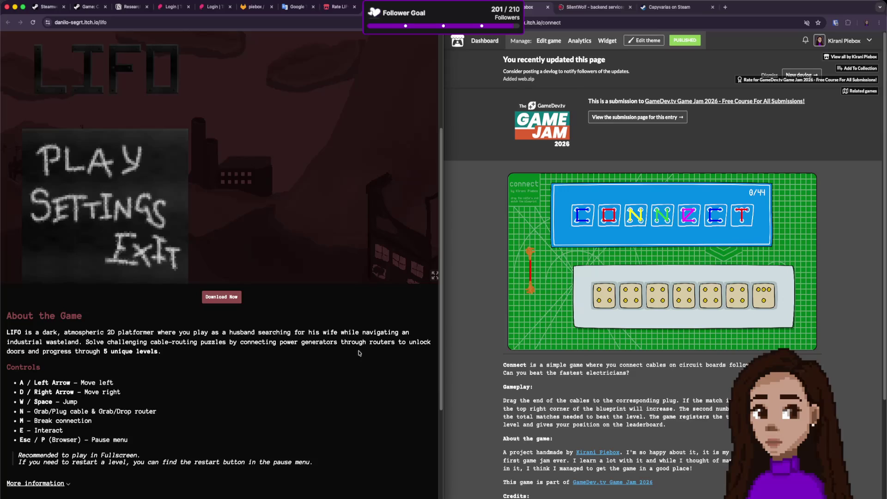
{"action": "scroll", "coordinate": [277, 388], "scroll_direction": "down", "scroll_amount": 1}
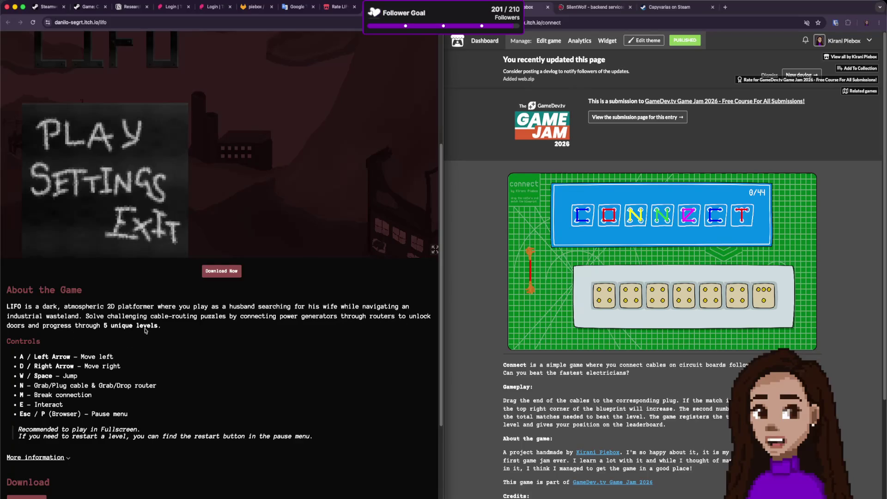
{"action": "mouse_move", "coordinate": [162, 327]}
{"action": "left_mouse_down"}
{"action": "mouse_move", "coordinate": [100, 318]}
{"action": "mouse_move", "coordinate": [93, 305]}
{"action": "left_mouse_up"}
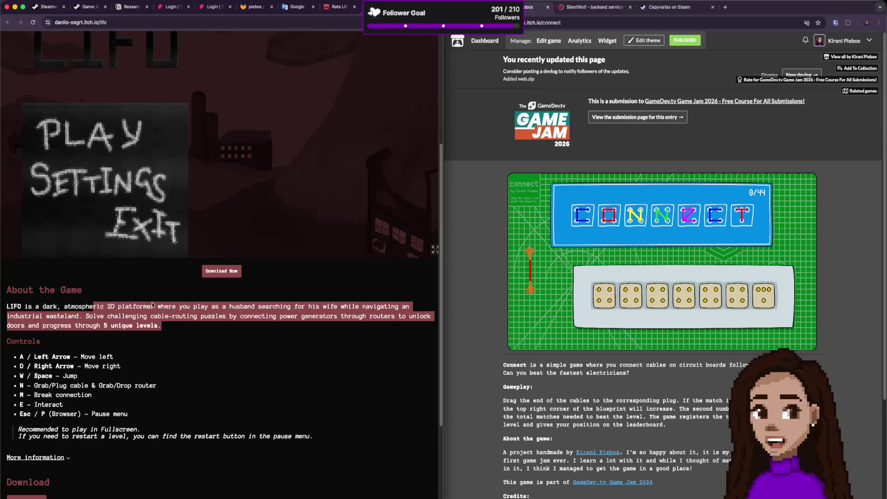
{"action": "left_click", "coordinate": [184, 341]}
{"action": "scroll", "coordinate": [197, 358], "scroll_direction": "down", "scroll_amount": 1}
{"action": "scroll", "coordinate": [196, 358], "scroll_direction": "down", "scroll_amount": 5}
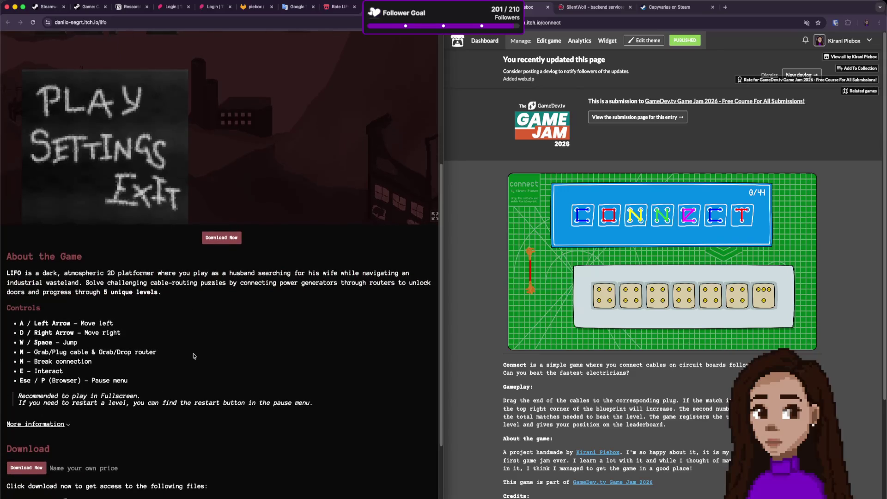
{"action": "scroll", "coordinate": [184, 342], "scroll_direction": "up", "scroll_amount": 12}
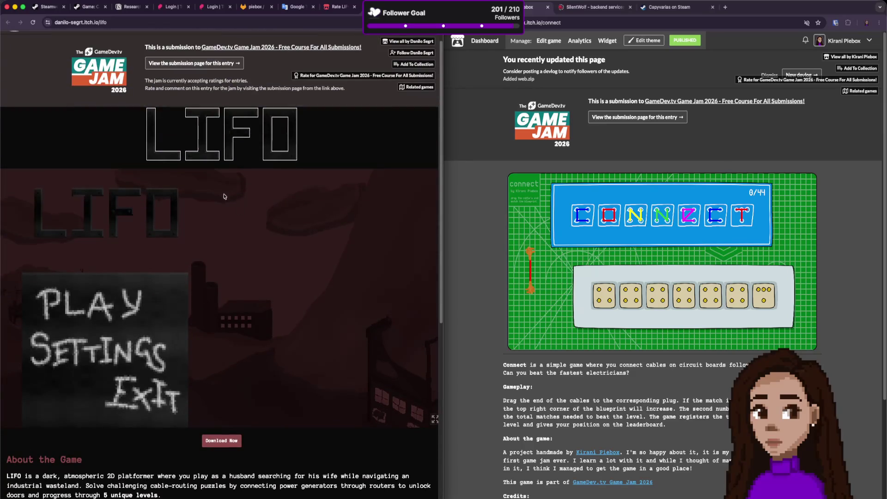
{"action": "scroll", "coordinate": [187, 361], "scroll_direction": "down", "scroll_amount": 12}
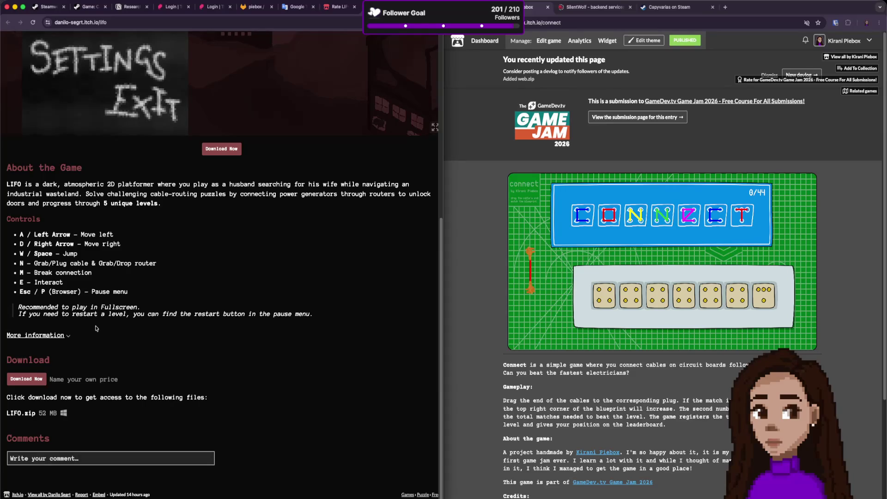
Start LIFO from the title menu, walk into the first room and open the tutorial hint.
{"action": "scroll", "coordinate": [96, 329], "scroll_direction": "up", "scroll_amount": 4}
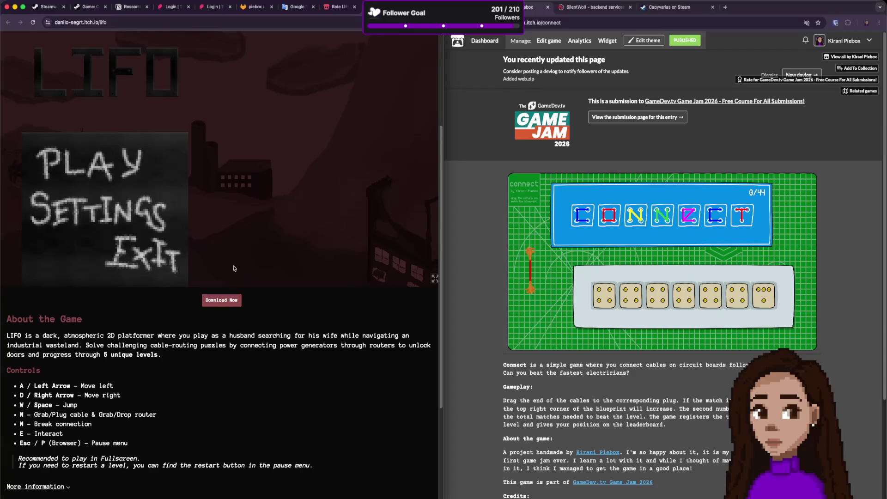
{"action": "key", "text": "Return"}
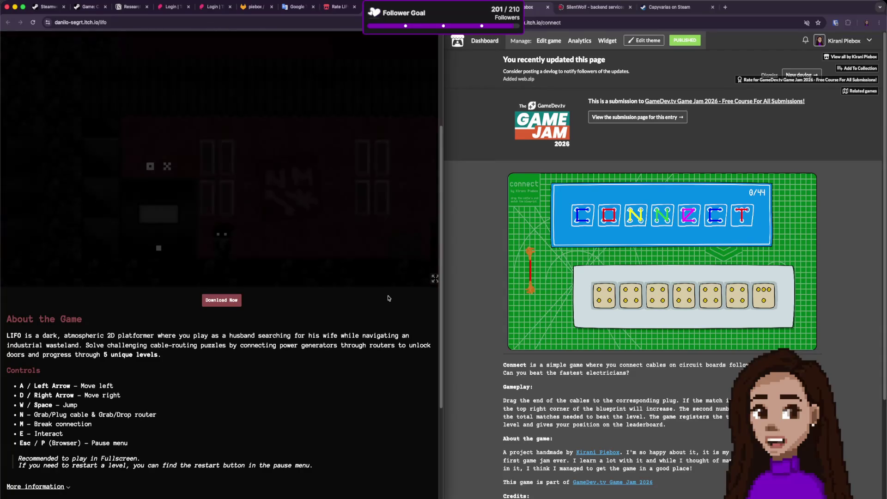
{"action": "key", "text": "d"}
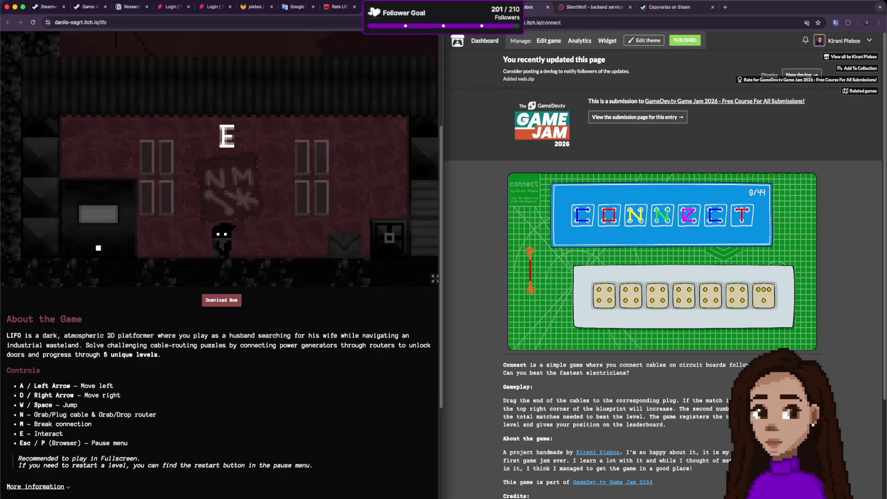
{"action": "key", "text": "a"}
{"action": "key", "text": "e"}
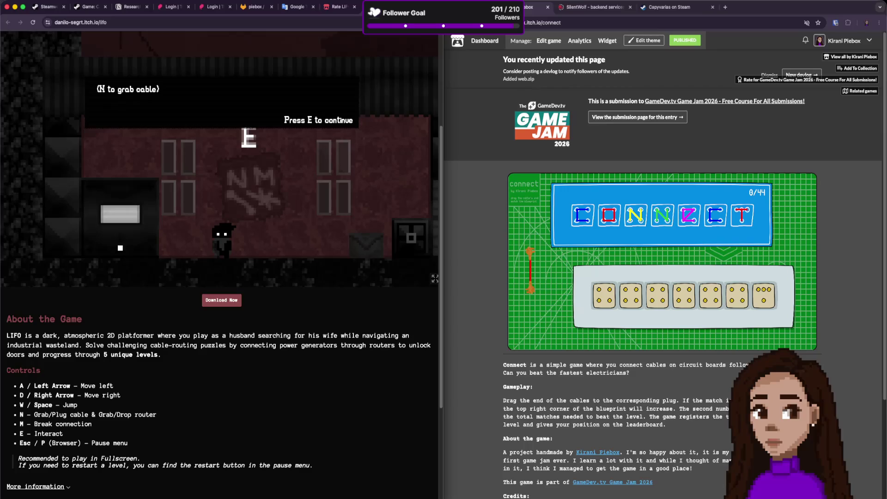
Read through and close the tutorial hints, then walk left to the generator.
{"action": "key", "text": "e"}
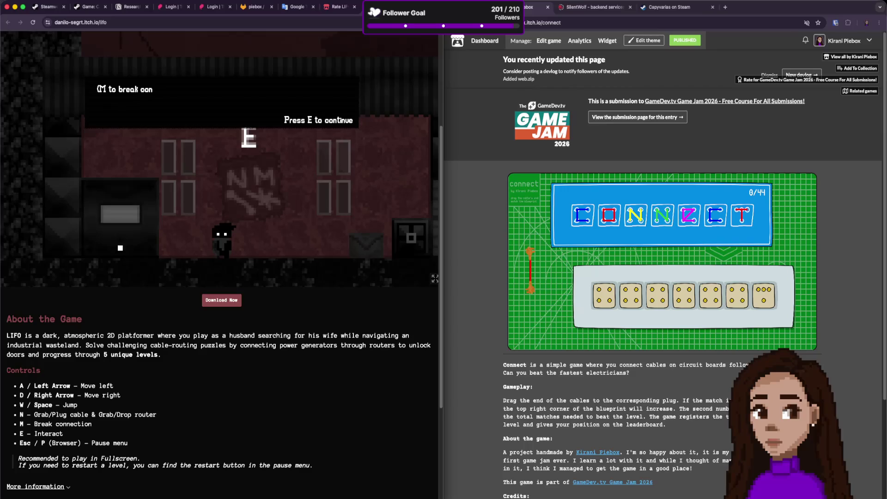
{"action": "key", "text": "e"}
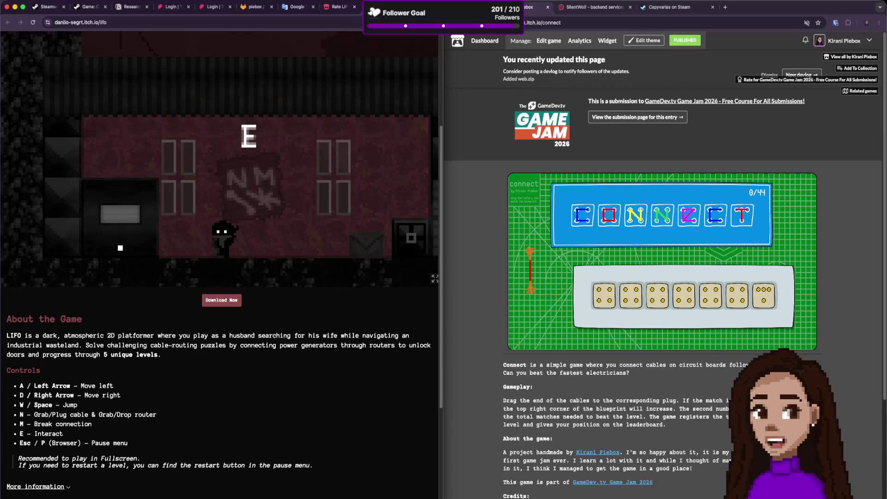
{"action": "key", "text": "d"}
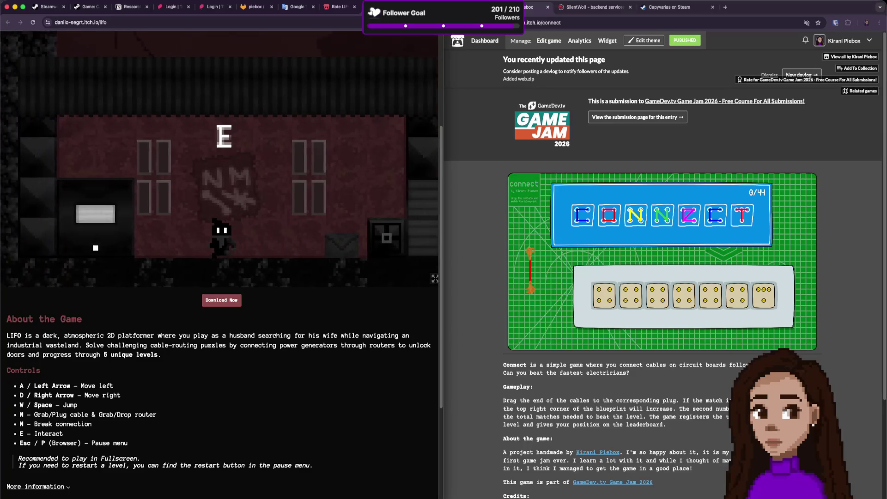
{"action": "key", "text": "a"}
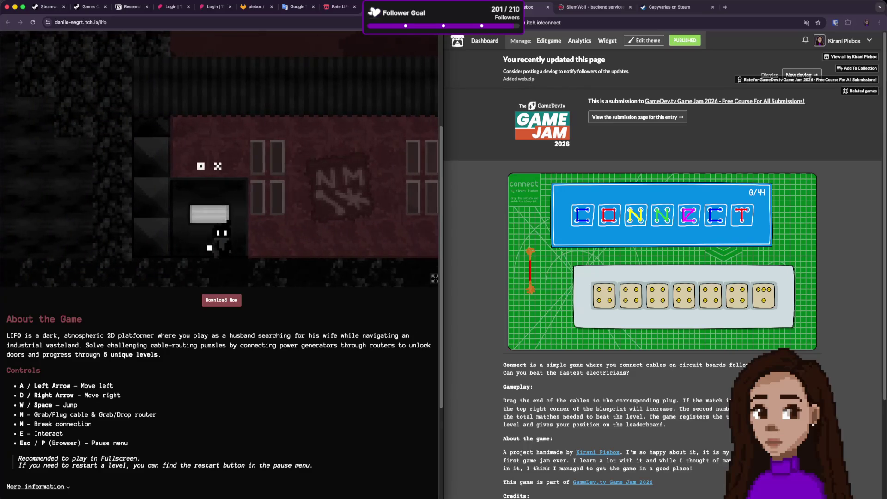
Carry the generator cable right and plug it into the router.
{"action": "key", "text": "d"}
{"action": "key", "text": "d"}
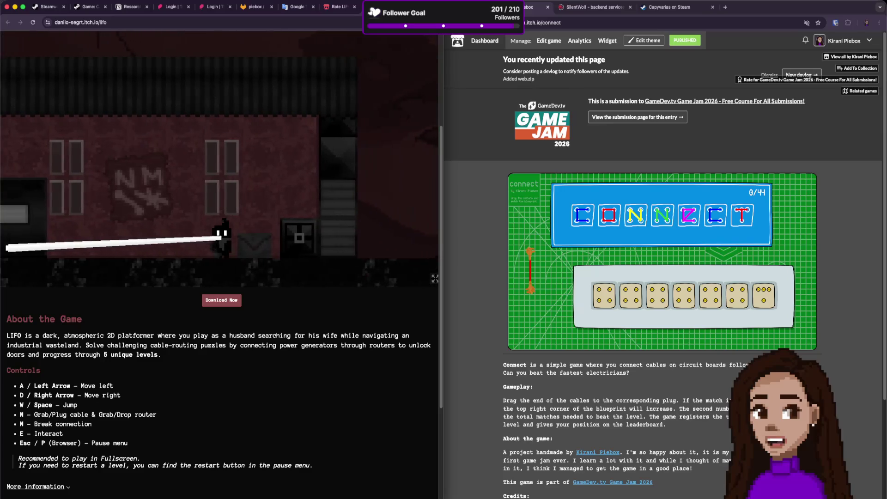
{"action": "key", "text": "d"}
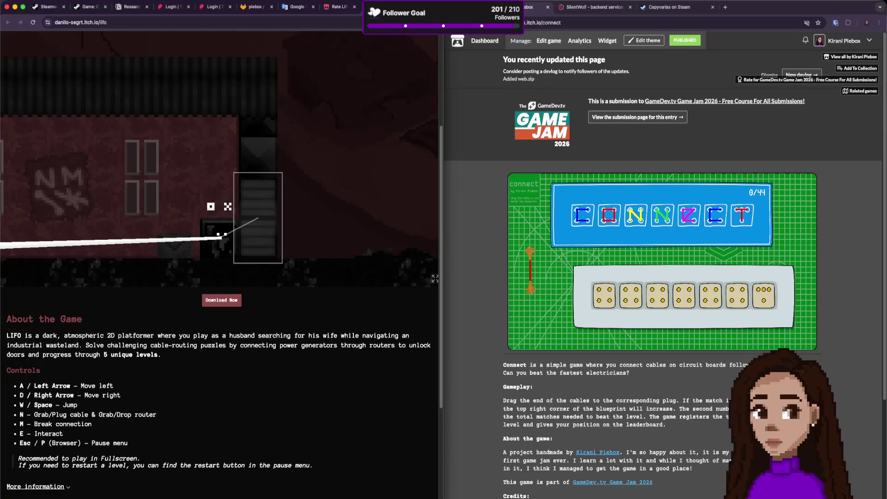
{"action": "key", "text": "n"}
{"action": "key", "text": "a"}
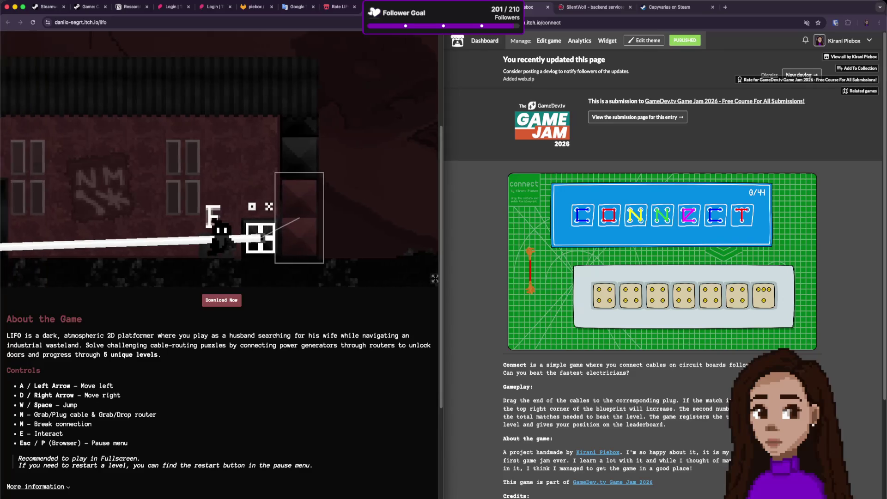
Walk through the door and across the rocks to the letter in the cave.
{"action": "key", "text": "d"}
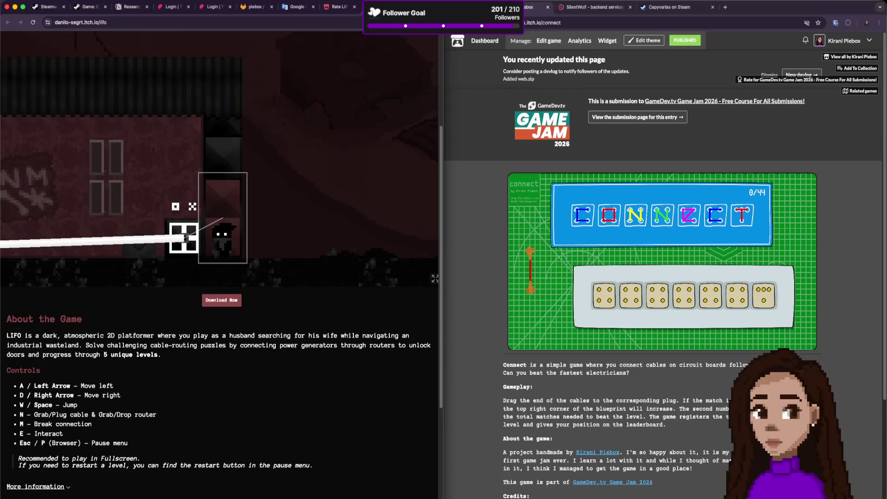
{"action": "key", "text": "d"}
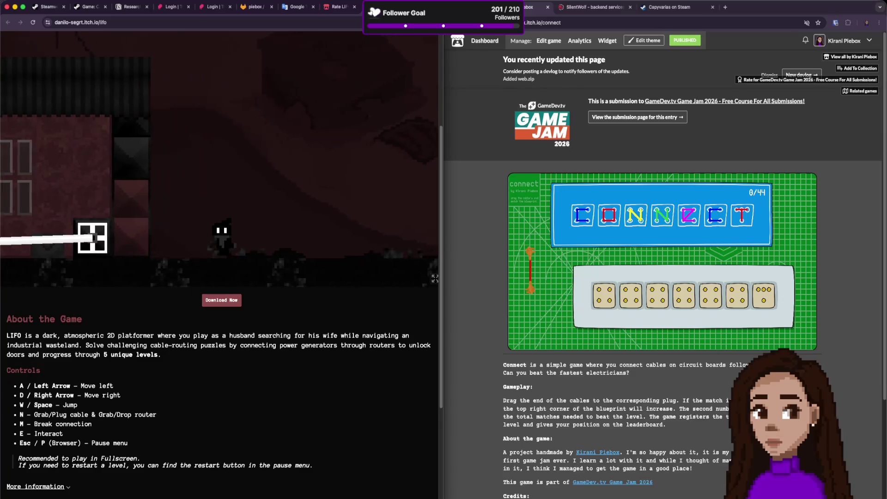
{"action": "key", "text": "d"}
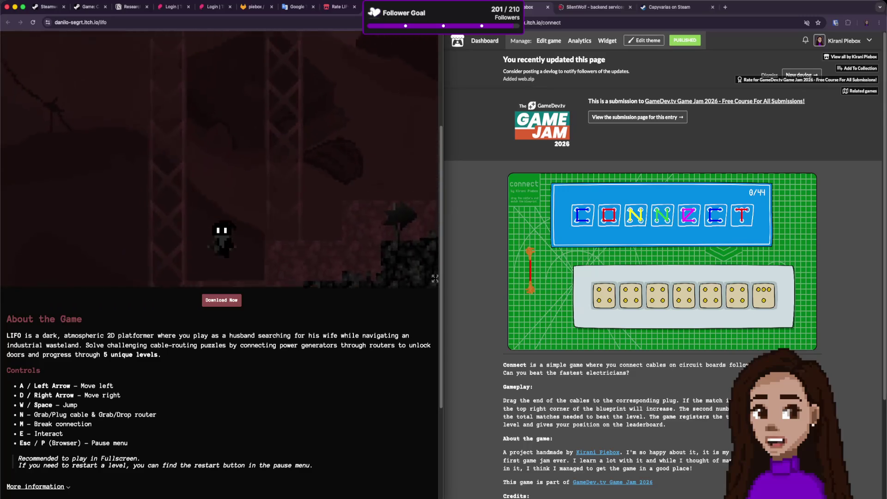
{"action": "key", "text": "d"}
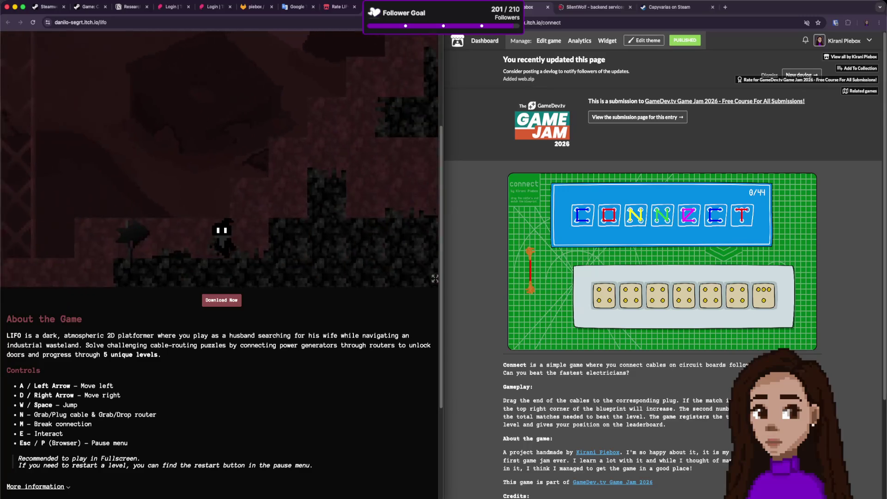
{"action": "key", "text": "d"}
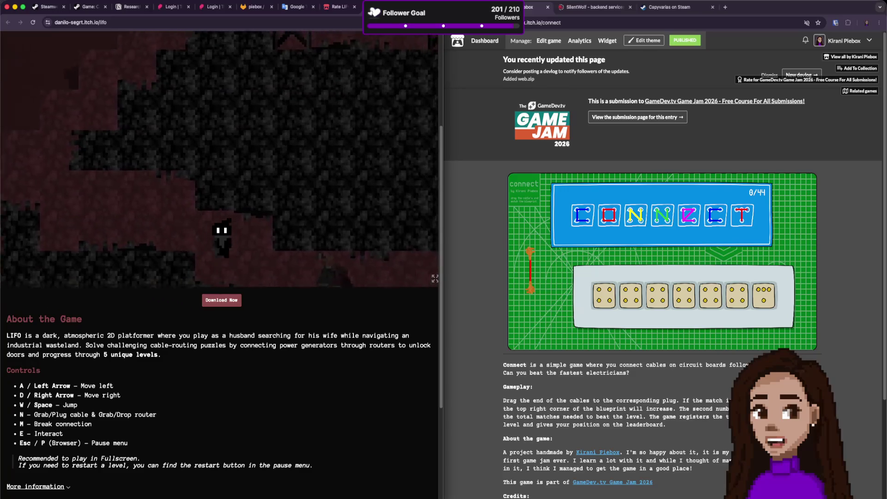
{"action": "key", "text": "d"}
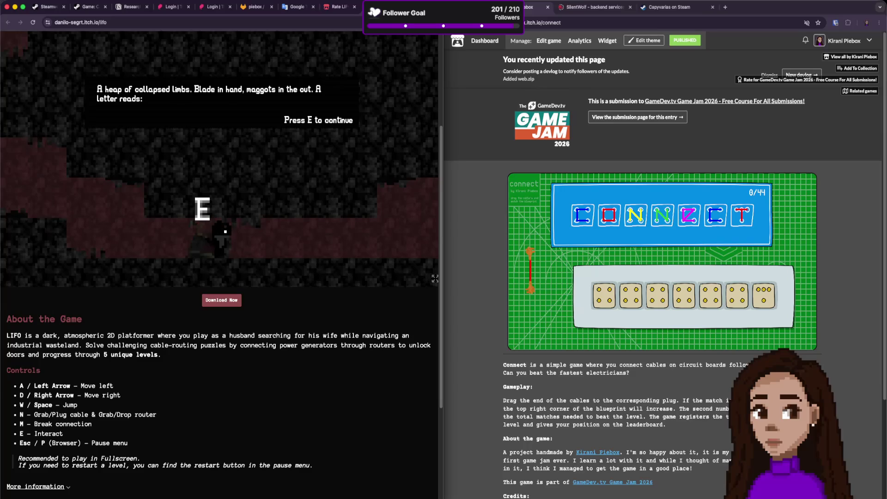
Advance the cave letter line by line through to 'It was nice.' and dismiss it.
{"action": "key", "text": "e"}
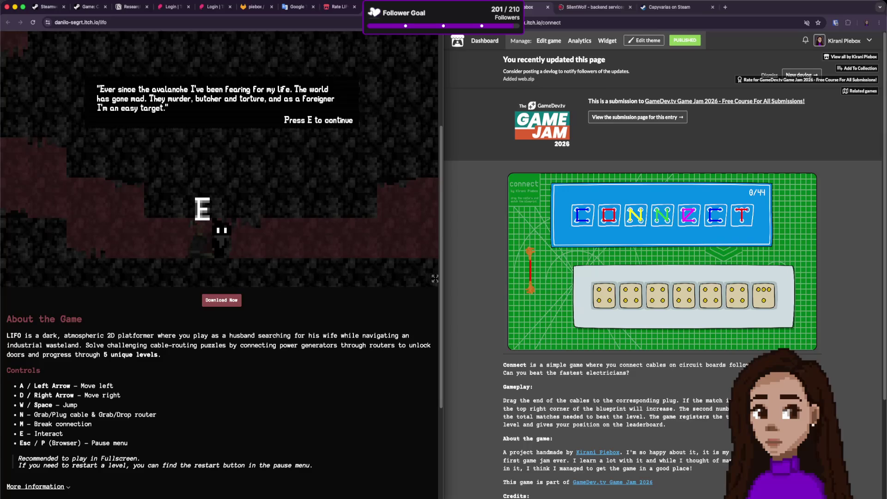
{"action": "key", "text": "e"}
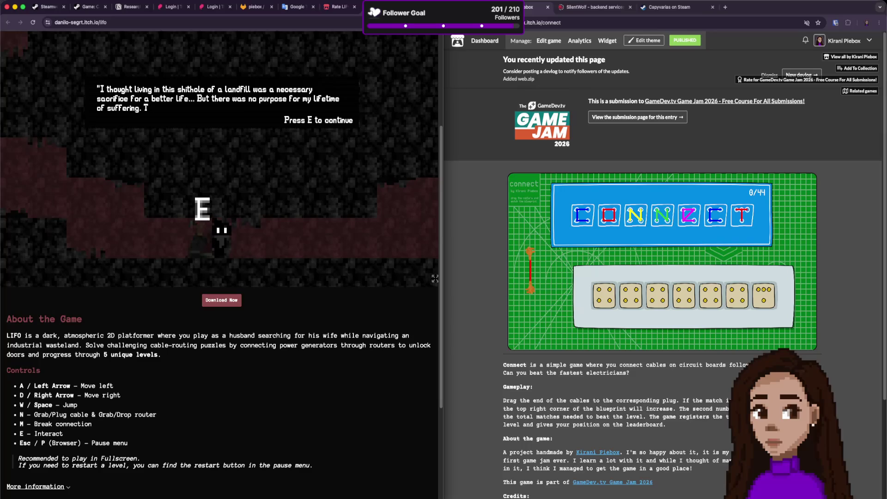
{"action": "key", "text": "e"}
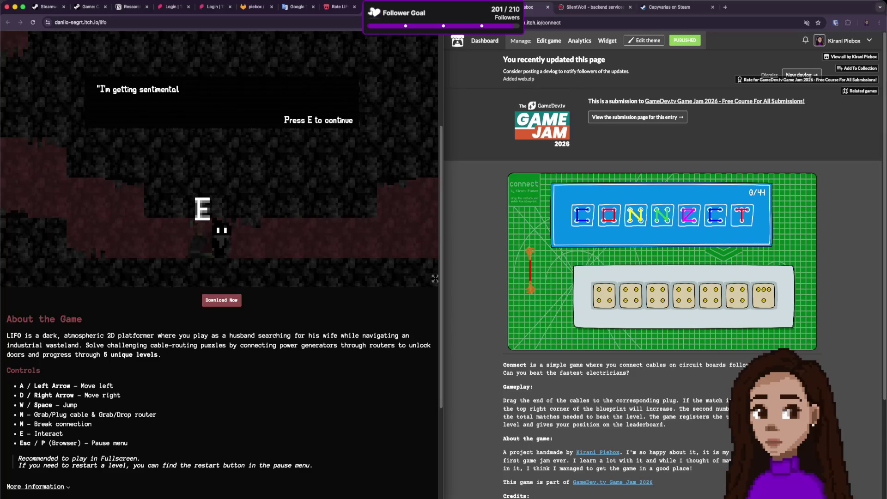
{"action": "key", "text": "e"}
{"action": "key", "text": "e"}
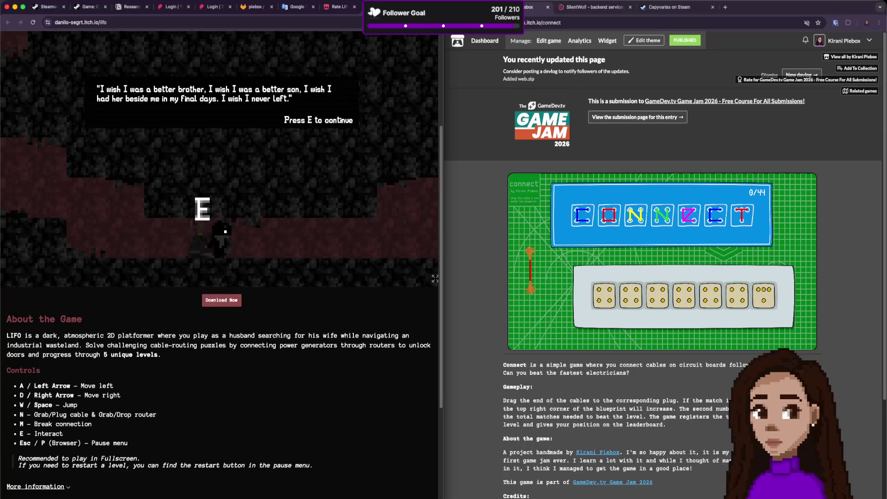
{"action": "key", "text": "e"}
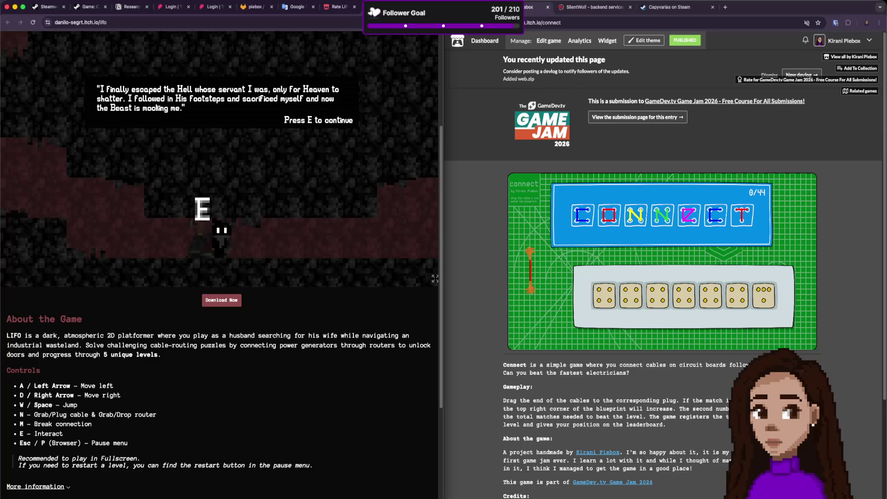
{"action": "key", "text": "e"}
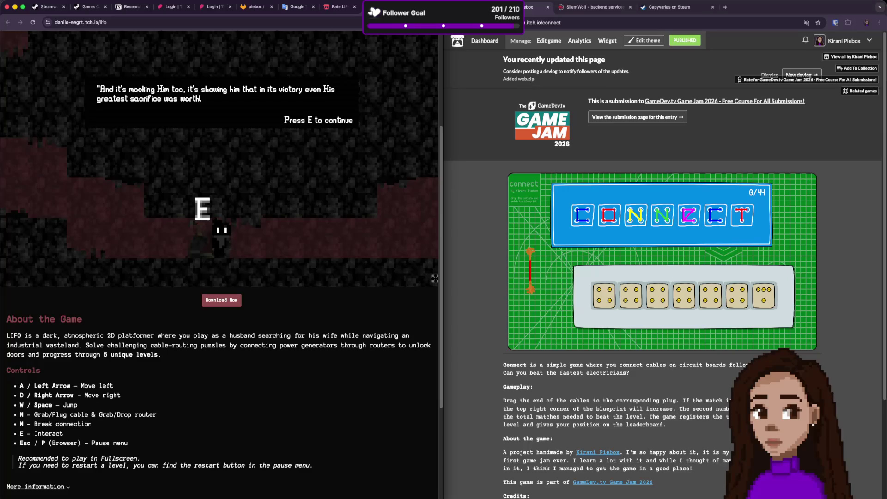
{"action": "key", "text": "e"}
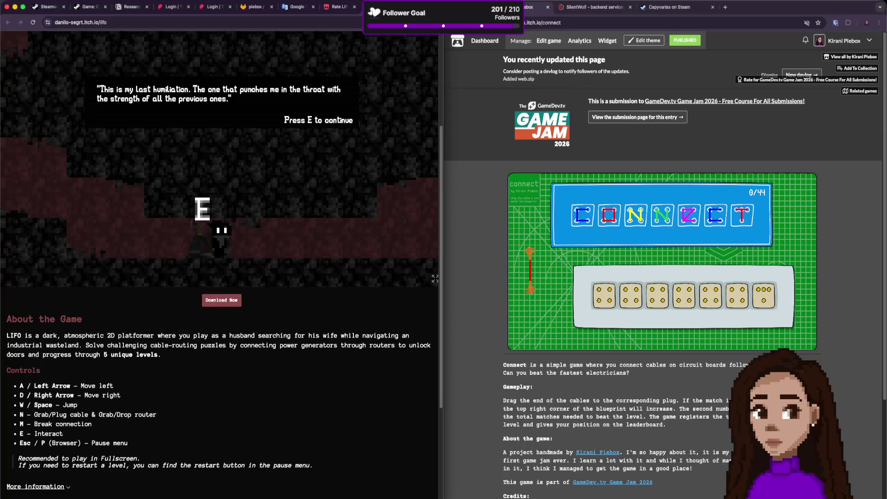
{"action": "key", "text": "e"}
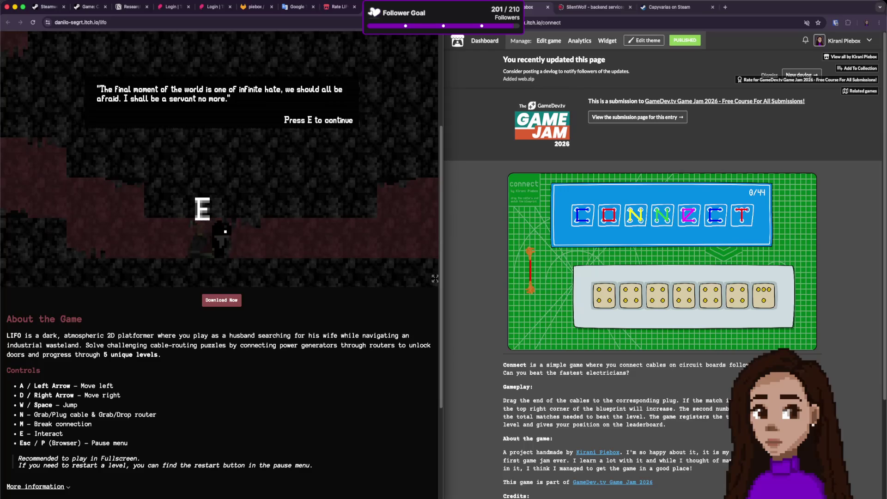
{"action": "key", "text": "e"}
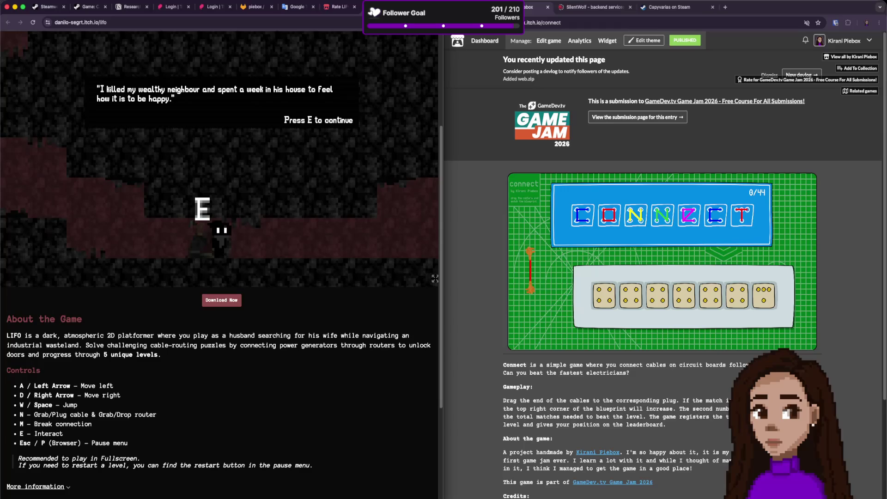
{"action": "key", "text": "e"}
{"action": "key", "text": "e"}
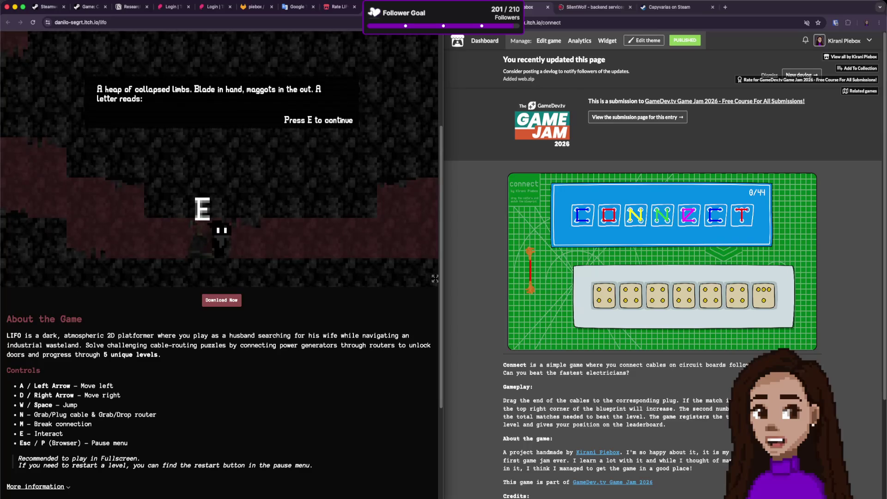
{"action": "key", "text": "e"}
{"action": "key", "text": "e"}
{"action": "key", "text": "e"}
{"action": "key", "text": "e"}
{"action": "key", "text": "e"}
{"action": "key", "text": "e"}
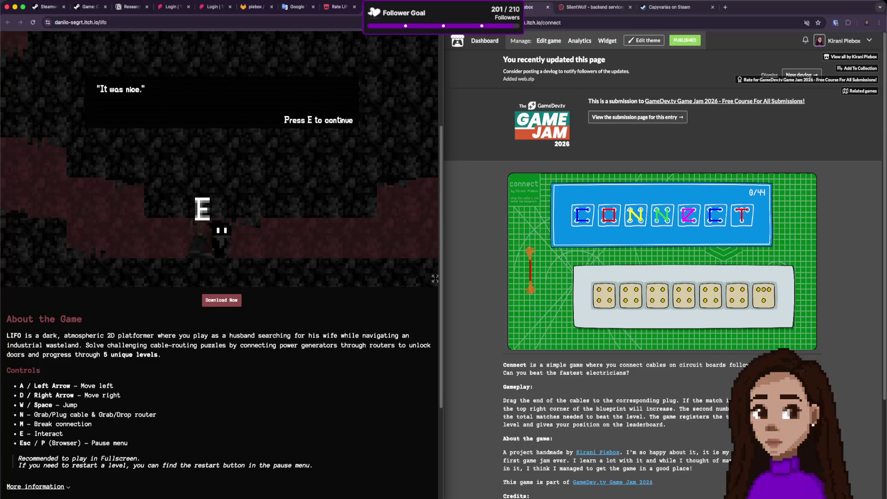
Walk right through the cave toward the red chamber, doubling back past the signpost.
{"action": "key", "text": "d"}
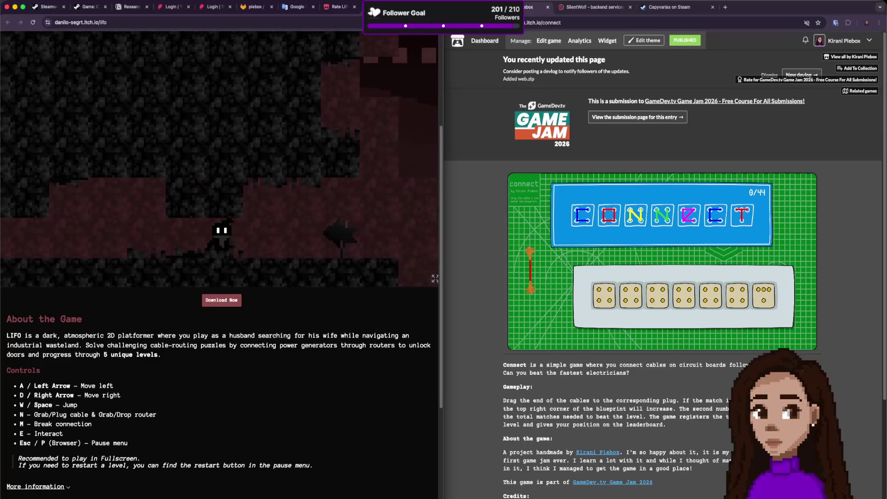
{"action": "key", "text": "d"}
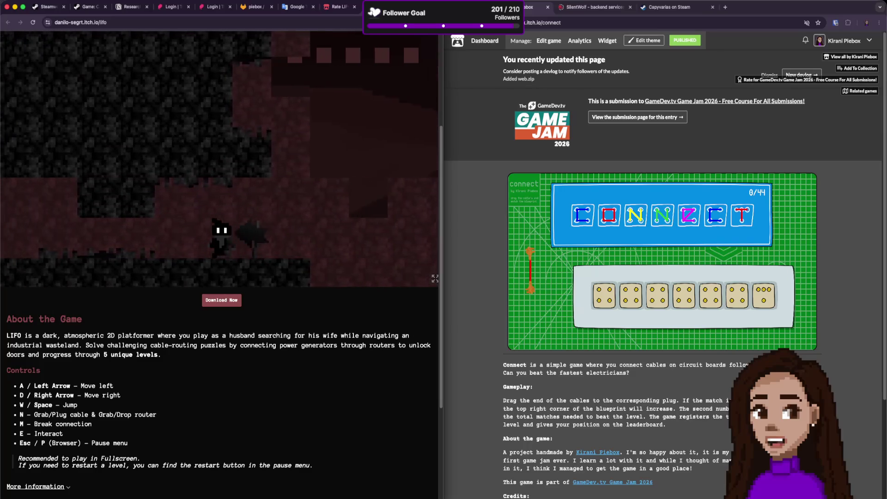
{"action": "key", "text": "d"}
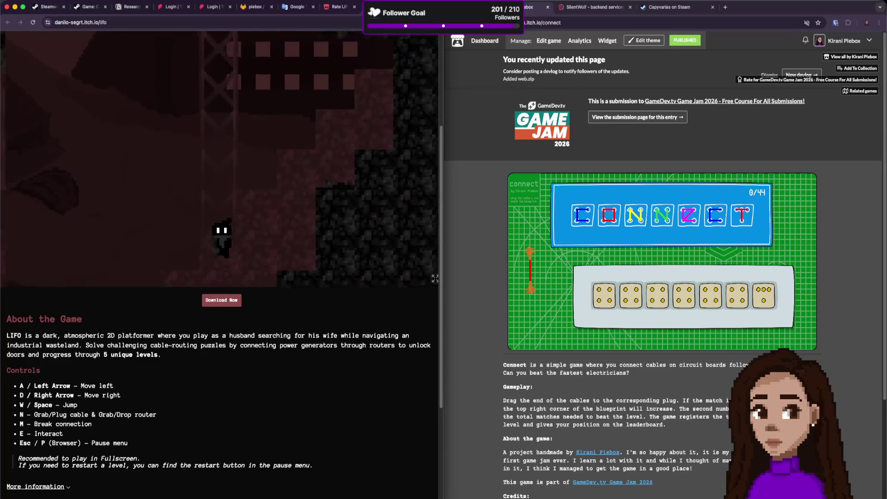
{"action": "key", "text": "d"}
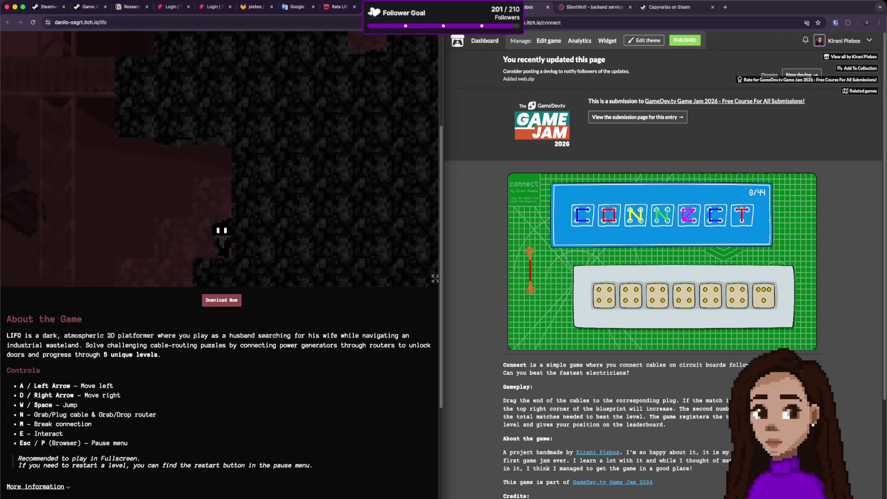
{"action": "key", "text": "d"}
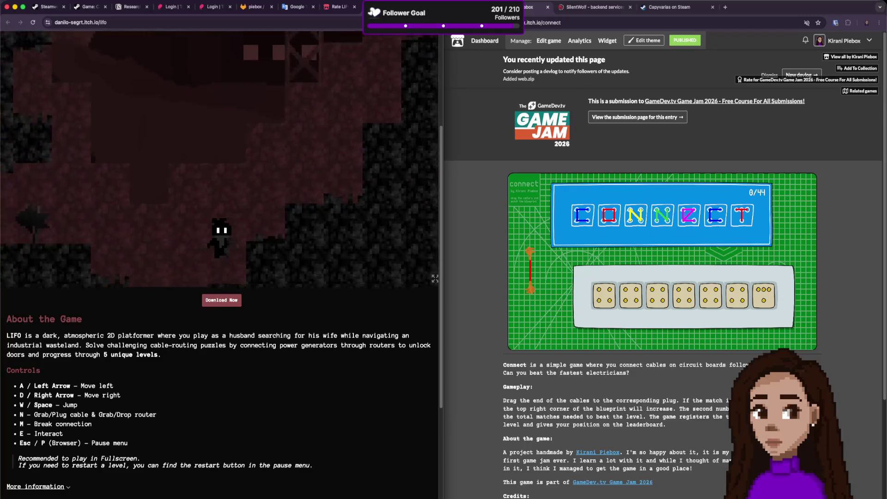
{"action": "key", "text": "a"}
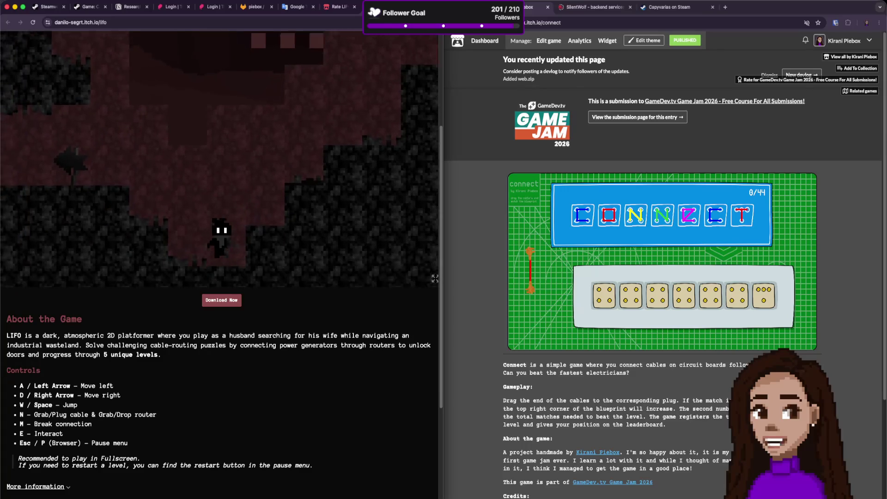
{"action": "key", "text": "a"}
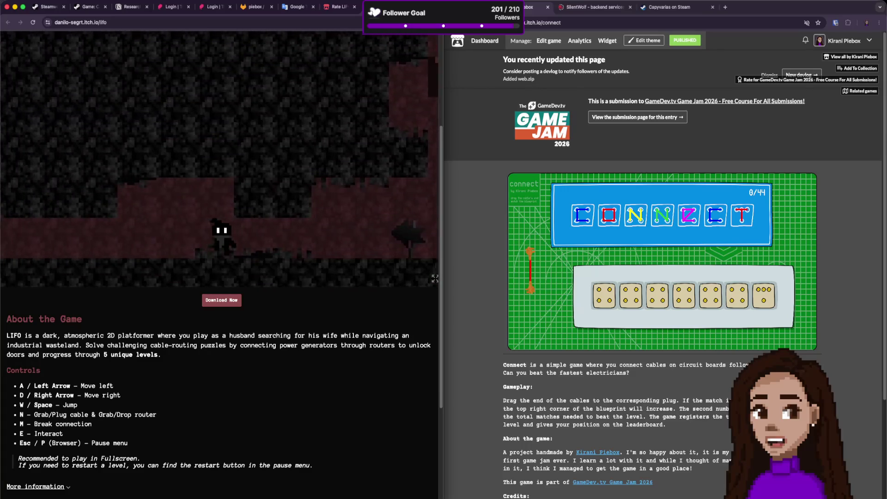
{"action": "key", "text": "d"}
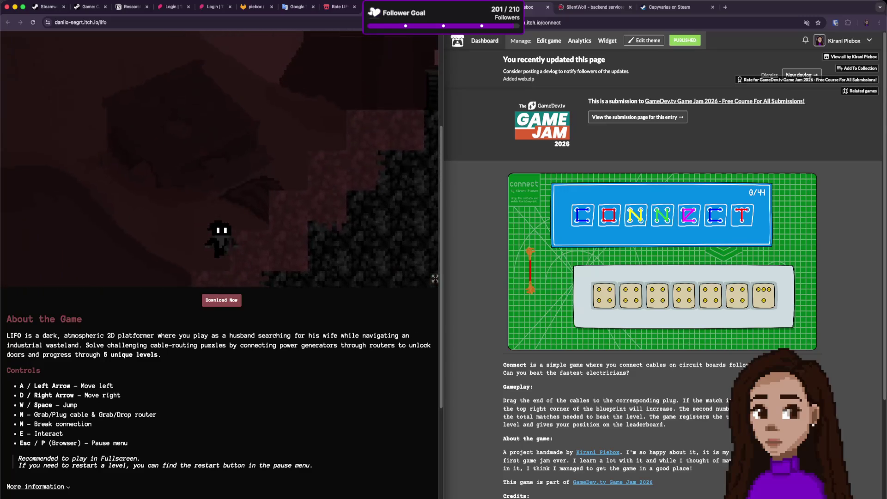
Take the machine's cable and stretch it right up to the router.
{"action": "key", "text": "d"}
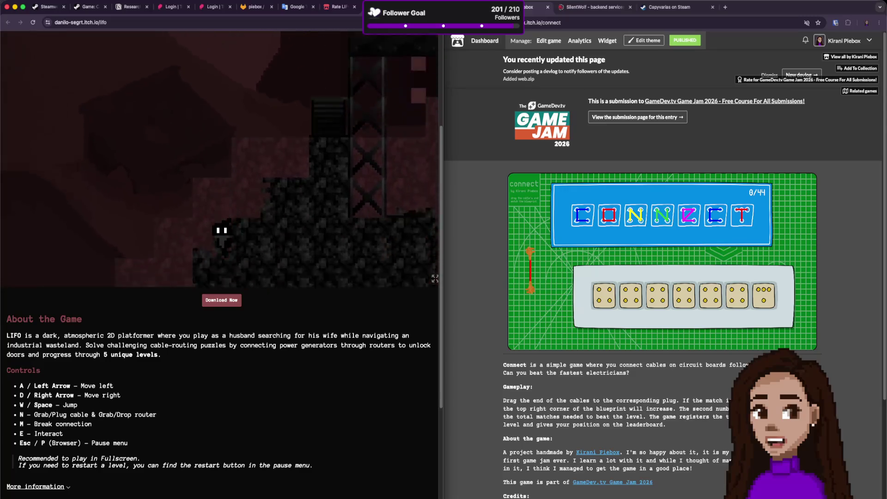
{"action": "key", "text": "d"}
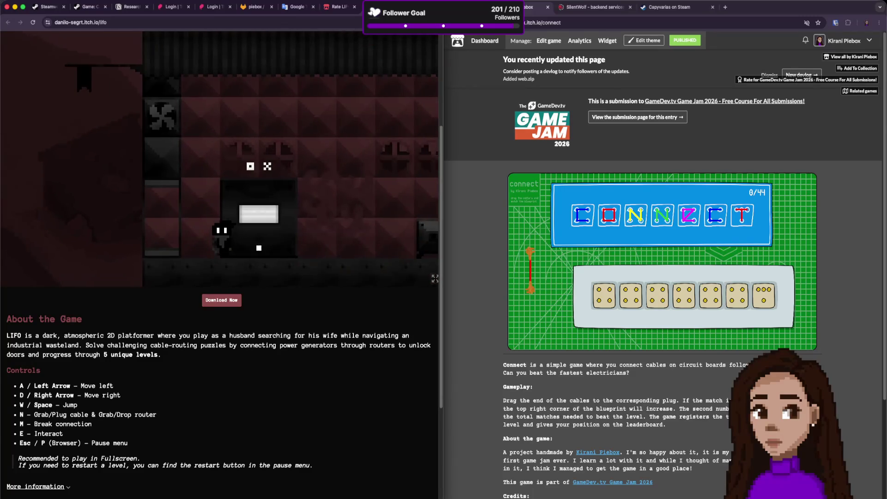
{"action": "key", "text": "d"}
{"action": "key", "text": "d"}
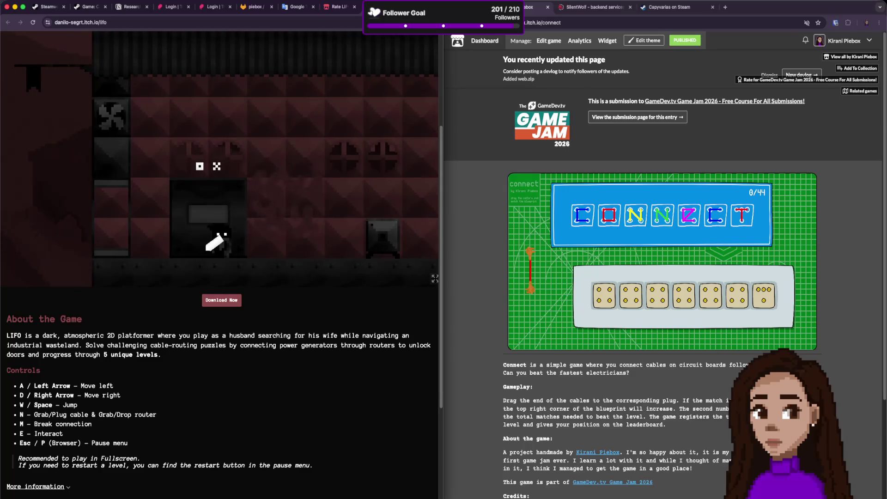
{"action": "key", "text": "d"}
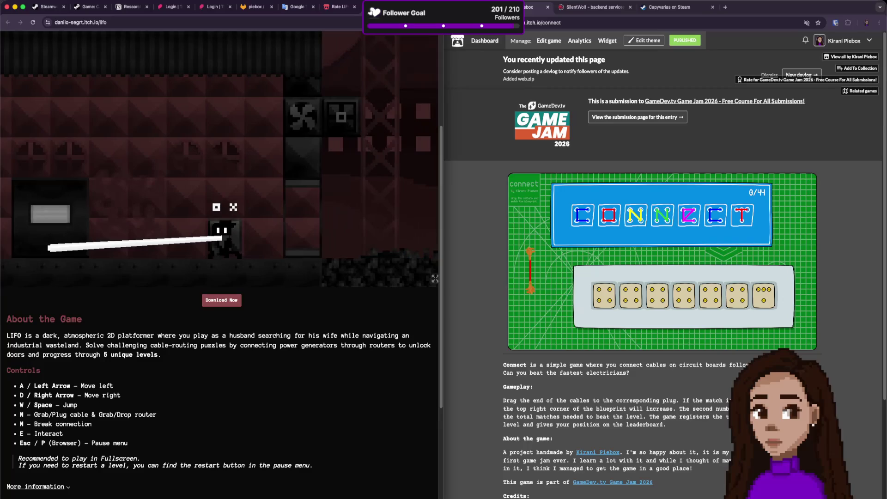
{"action": "key", "text": "d"}
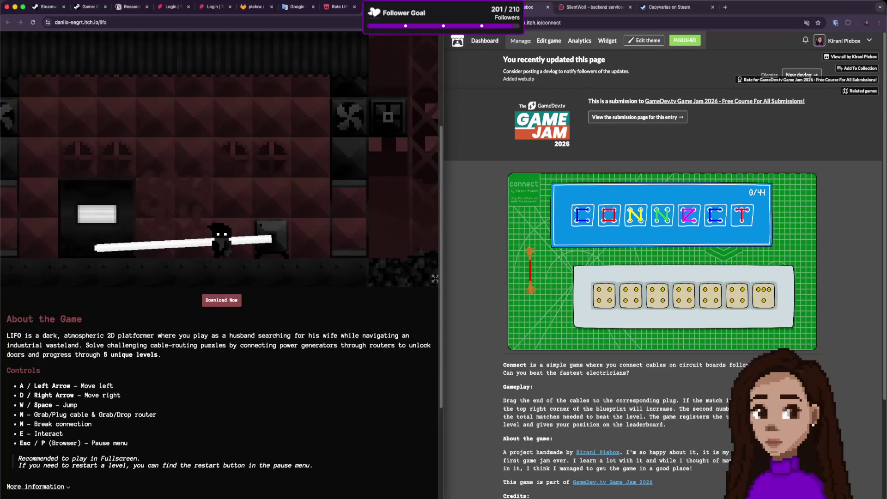
{"action": "key", "text": "d"}
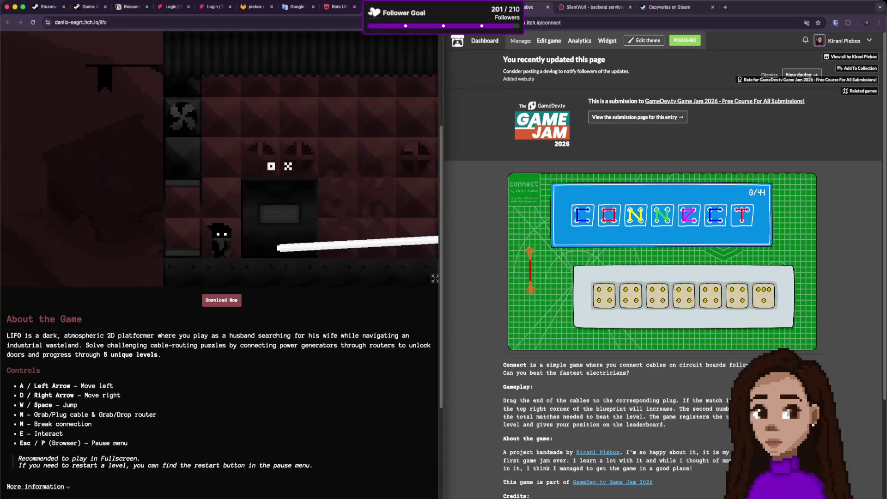
{"action": "key", "text": "d"}
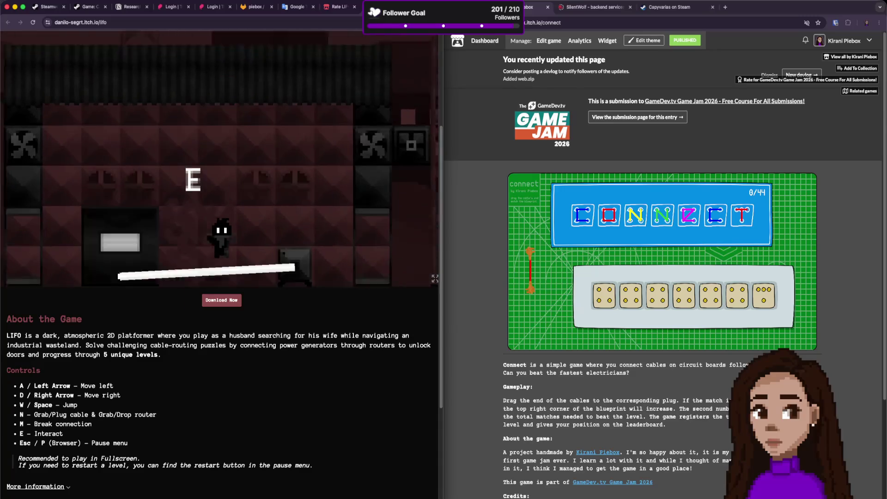
{"action": "key", "text": "d"}
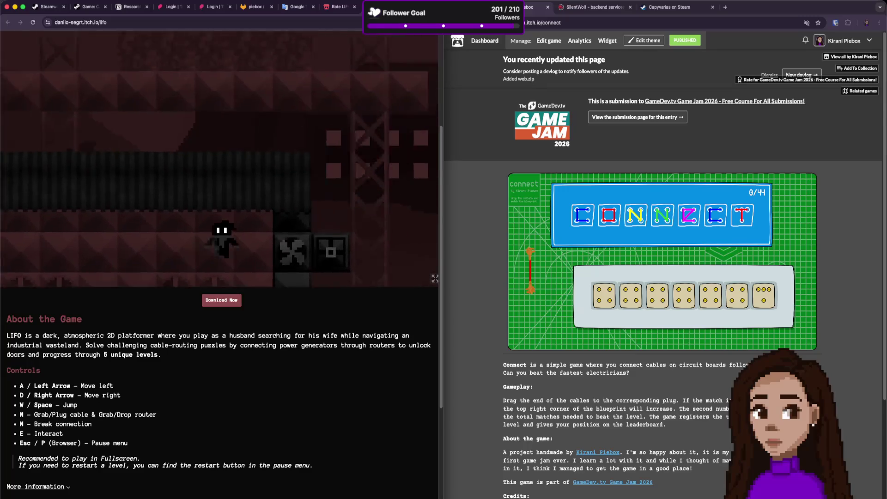
{"action": "key", "text": "w"}
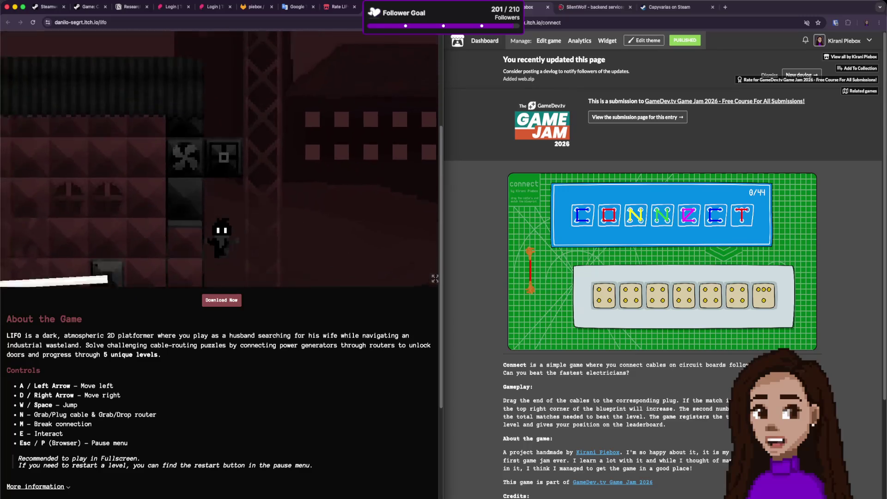
Plug the cable into the router and walk back left toward the machine.
{"action": "key", "text": "a"}
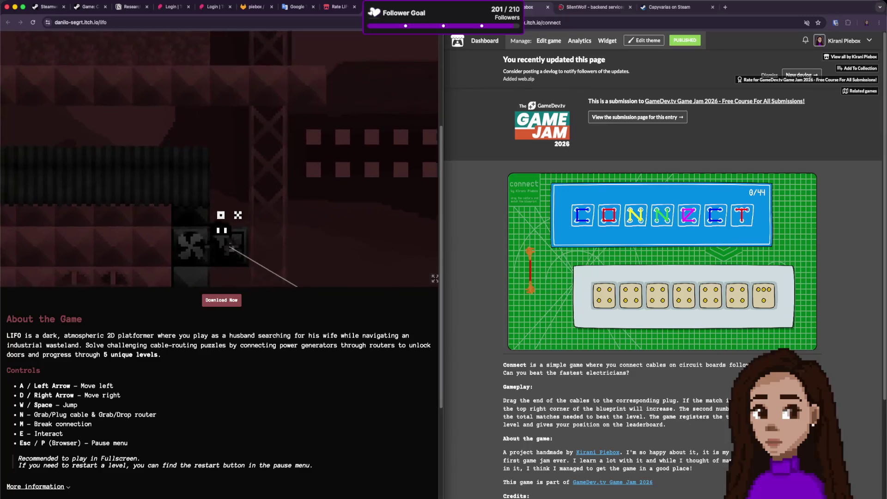
{"action": "key", "text": "n"}
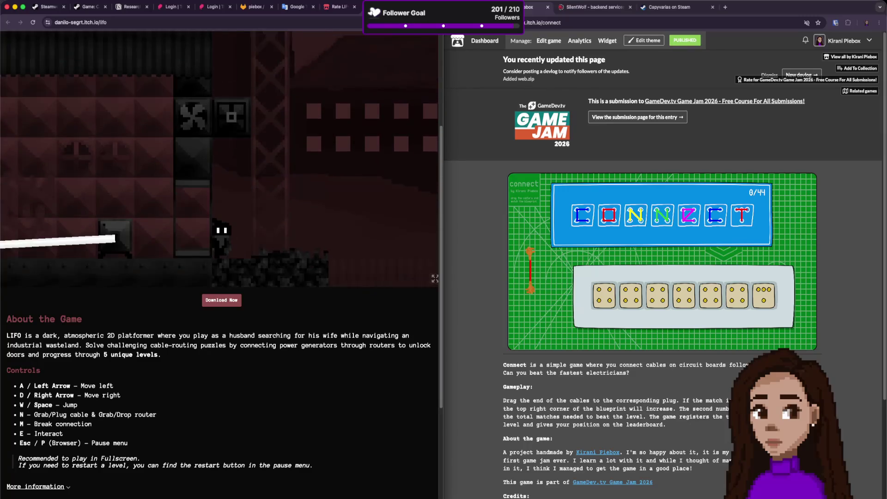
{"action": "key", "text": "w"}
{"action": "key", "text": "d"}
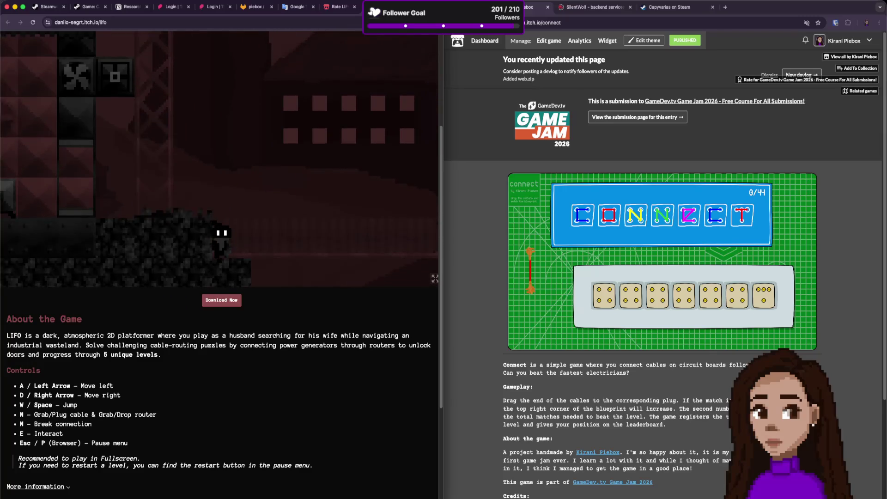
{"action": "key", "text": "a"}
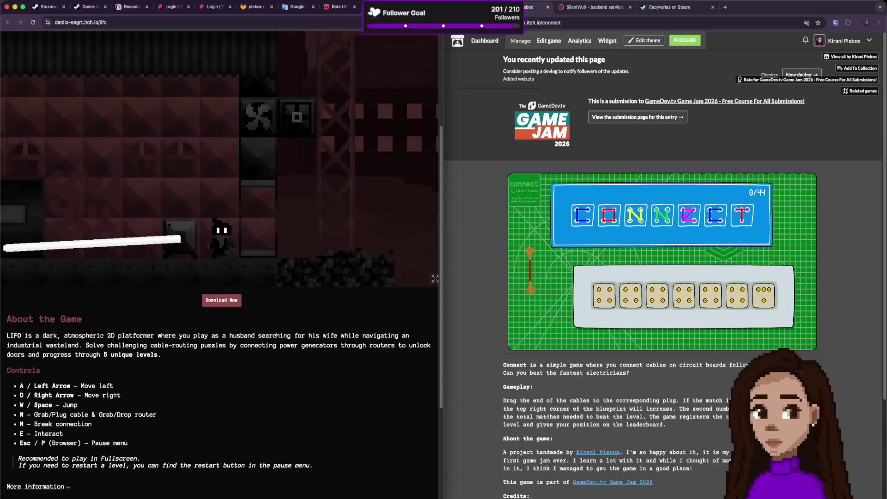
{"action": "key", "text": "a"}
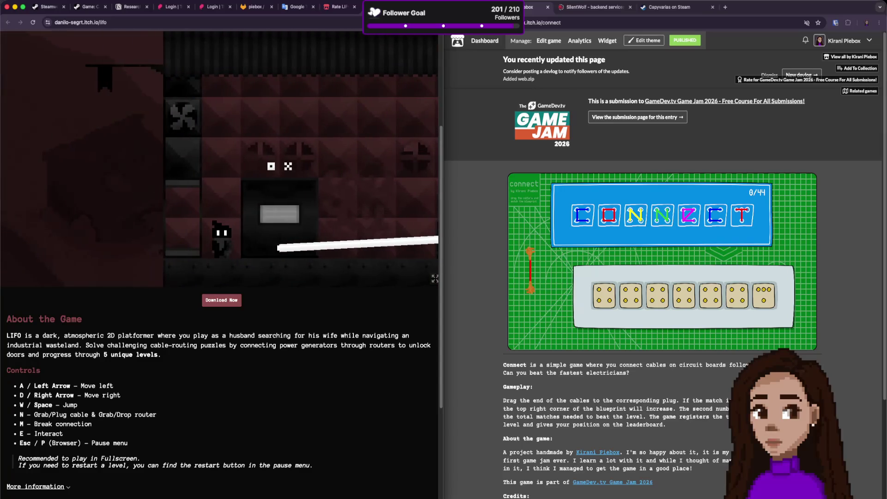
Break the cable connection with M and regrab the cable at the black box.
{"action": "key", "text": "m"}
{"action": "key", "text": "d"}
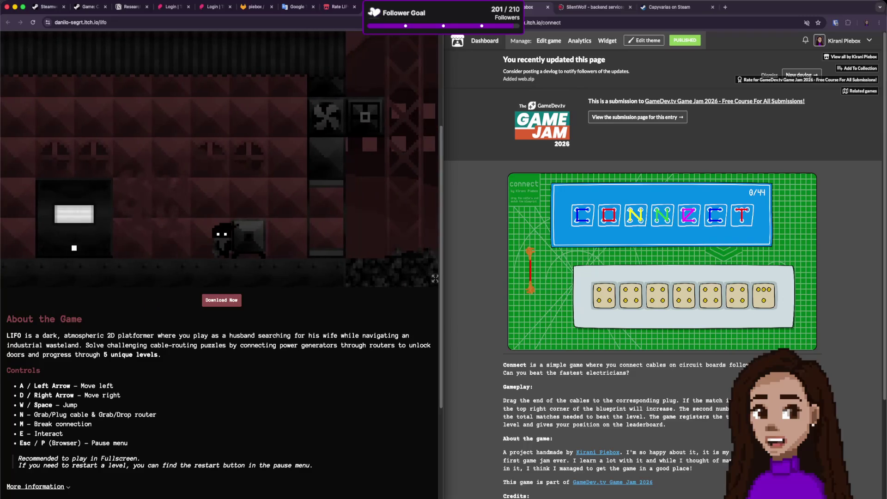
{"action": "key", "text": "a"}
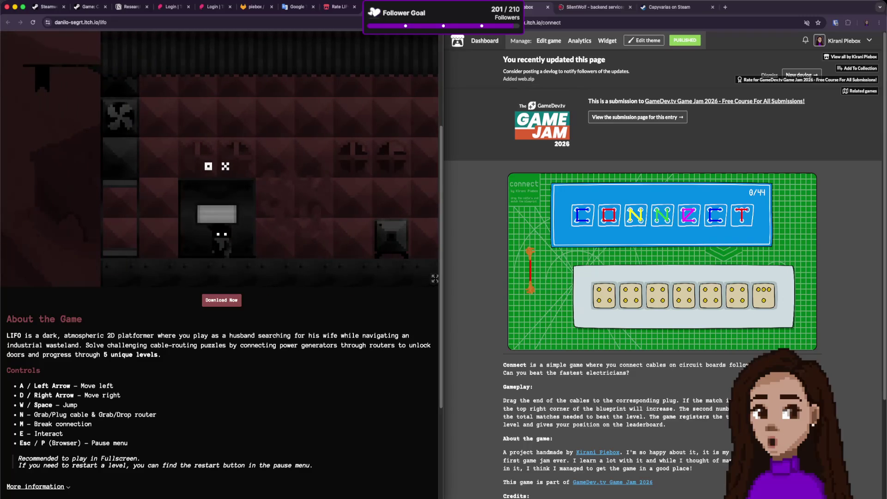
{"action": "key", "text": "n"}
{"action": "key", "text": "d"}
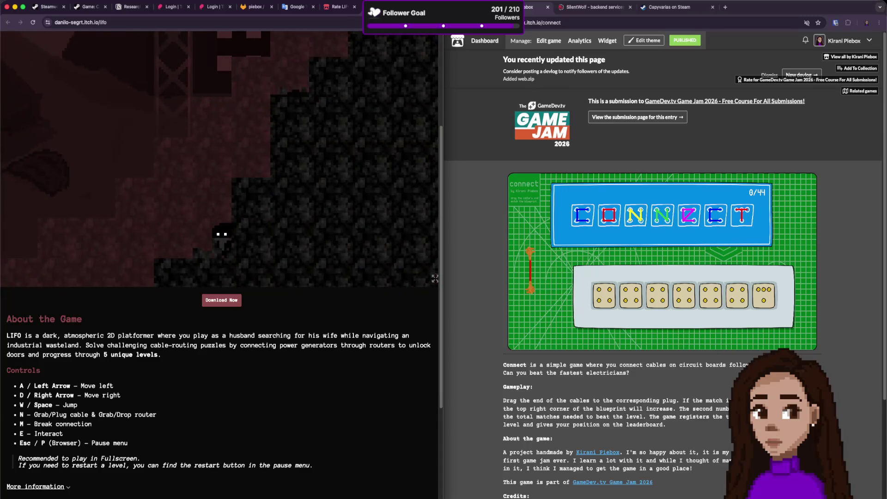
Walk left down through the dark tunnel using the arrow keys.
{"action": "key", "text": "Left"}
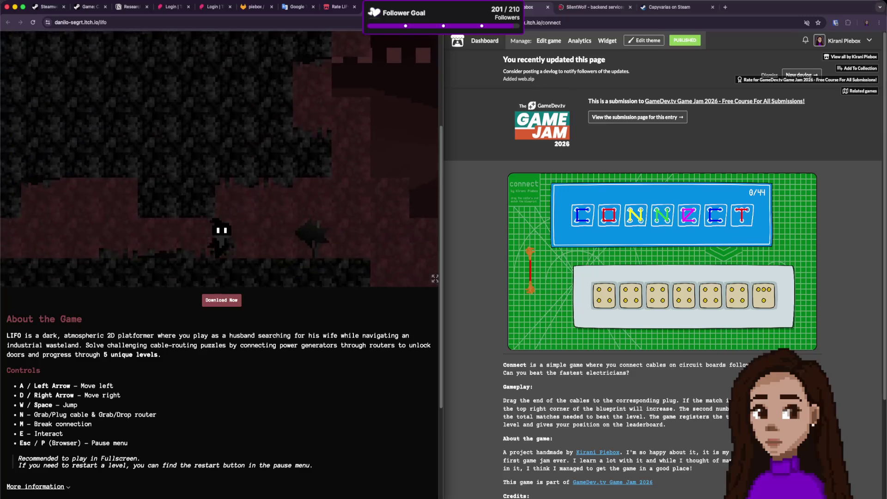
{"action": "key", "text": "Left"}
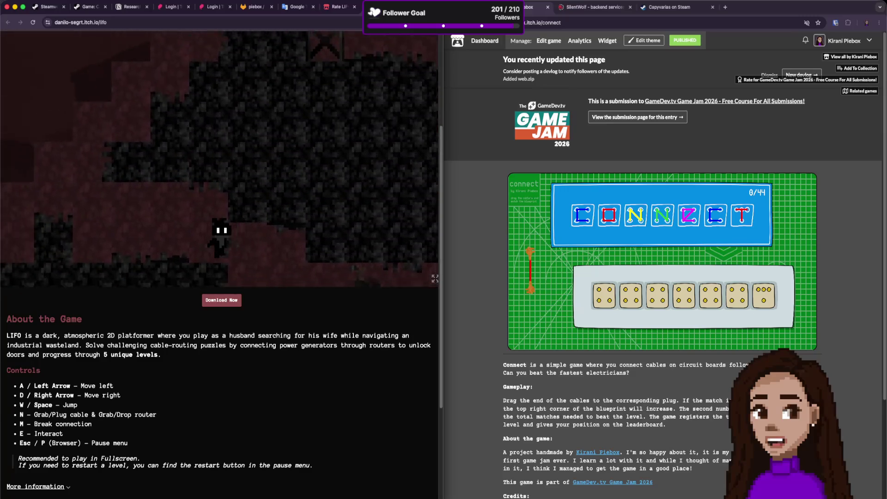
{"action": "key", "text": "Left"}
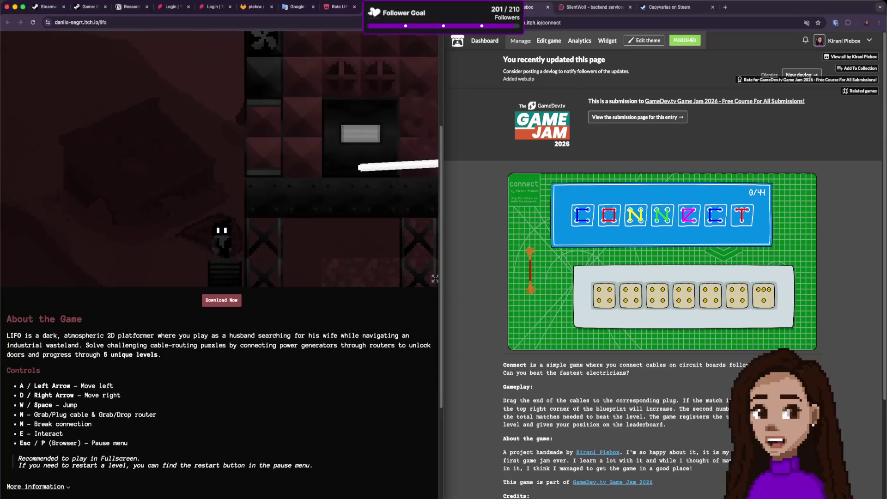
{"action": "key", "text": "Left"}
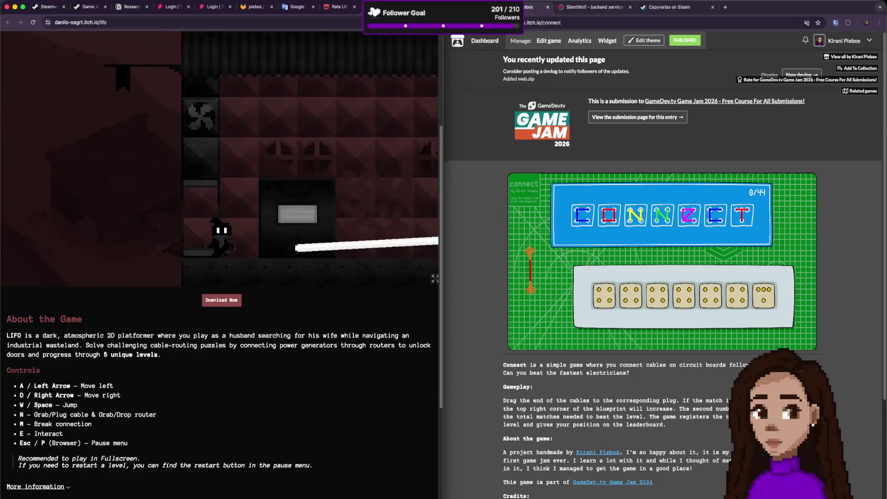
Jump up the stair block and onto the cable room's platform.
{"action": "key", "text": "Right"}
{"action": "key", "text": "space"}
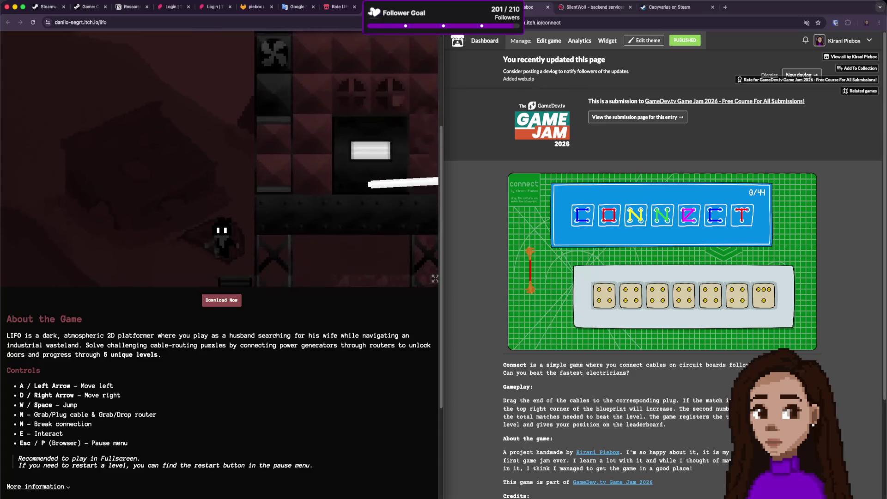
{"action": "key", "text": "Right"}
{"action": "key", "text": "space"}
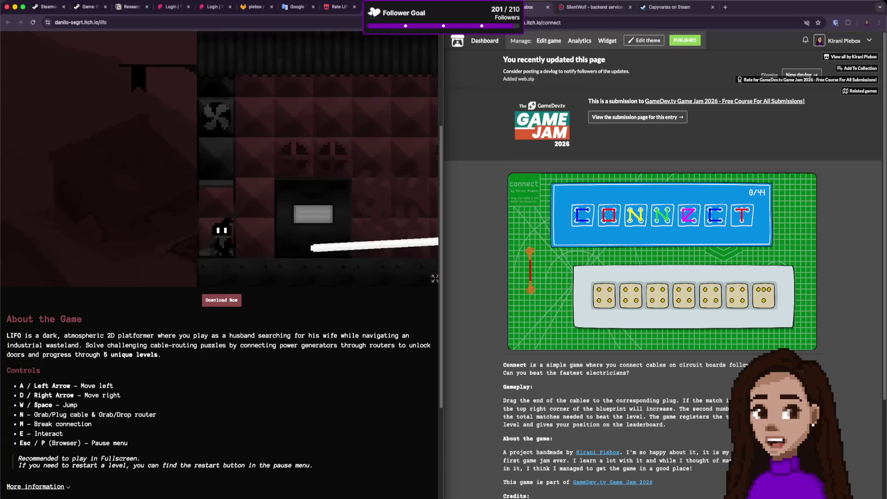
{"action": "key", "text": "Left"}
{"action": "key", "text": "space"}
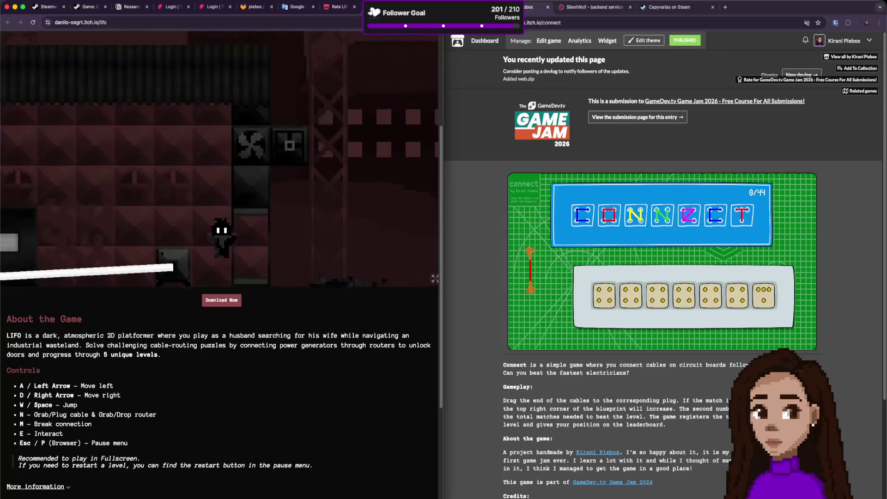
{"action": "key", "text": "Right"}
{"action": "key", "text": "space"}
{"action": "key", "text": "space"}
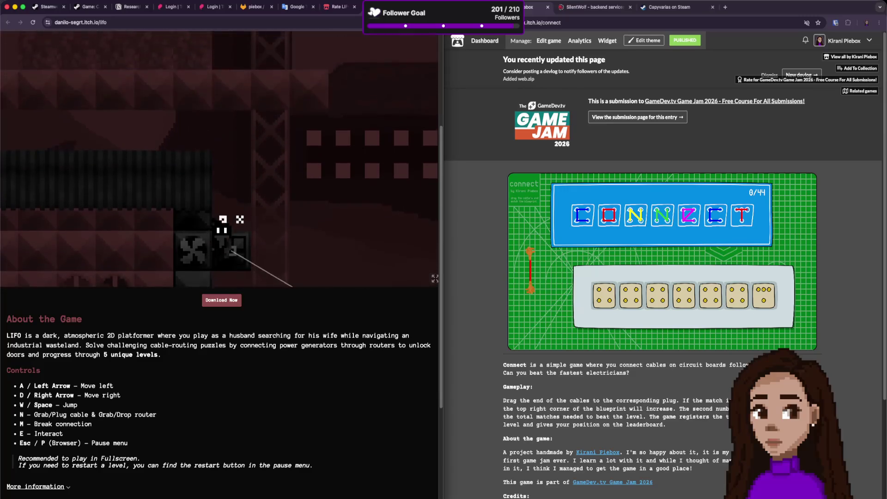
Shuffle left and right to bring the cable up to the next box.
{"action": "key", "text": "d"}
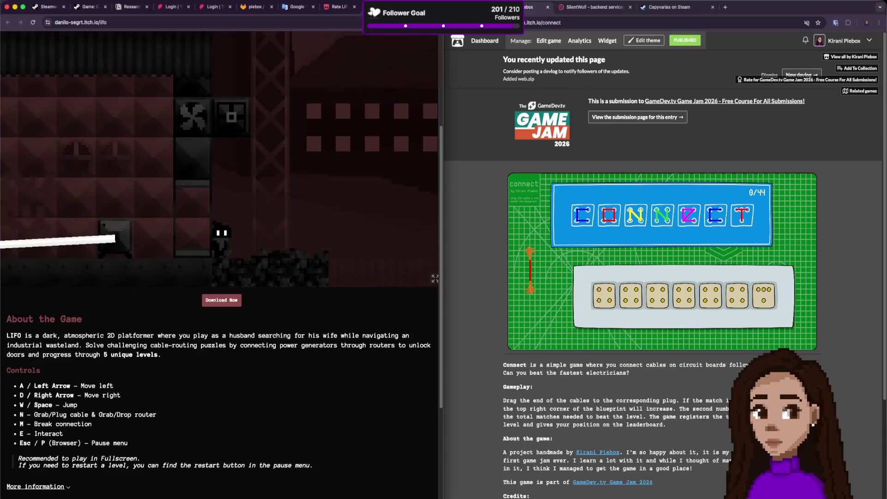
{"action": "key", "text": "d"}
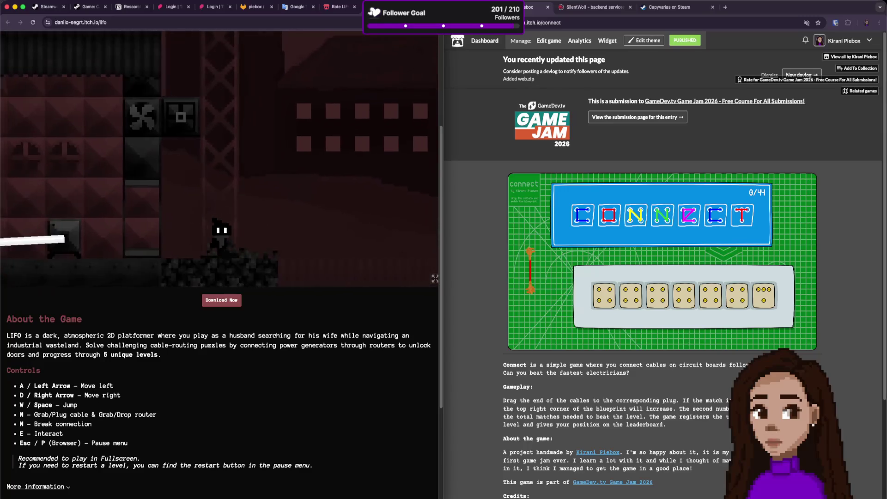
{"action": "key", "text": "a"}
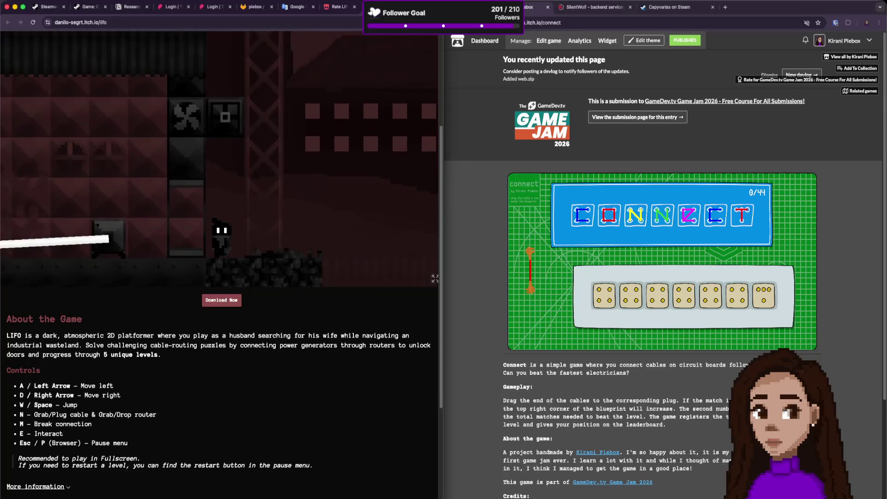
{"action": "key", "text": "a"}
{"action": "key", "text": "a"}
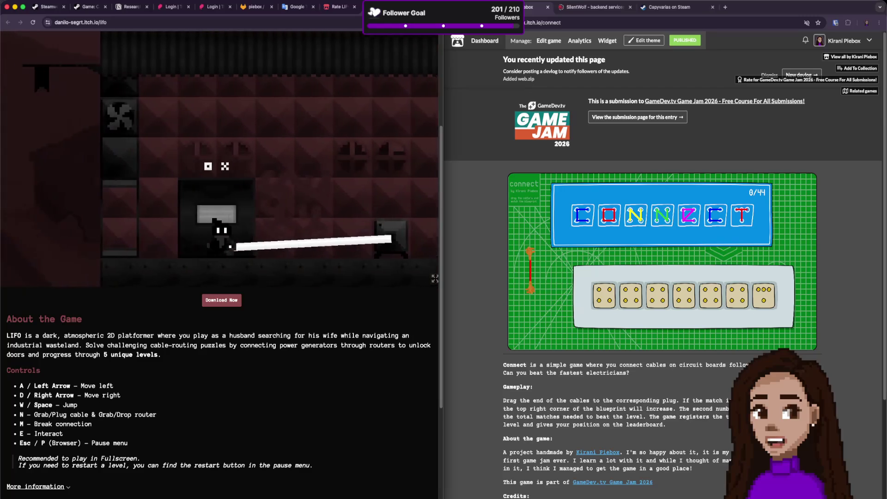
{"action": "key", "text": "a"}
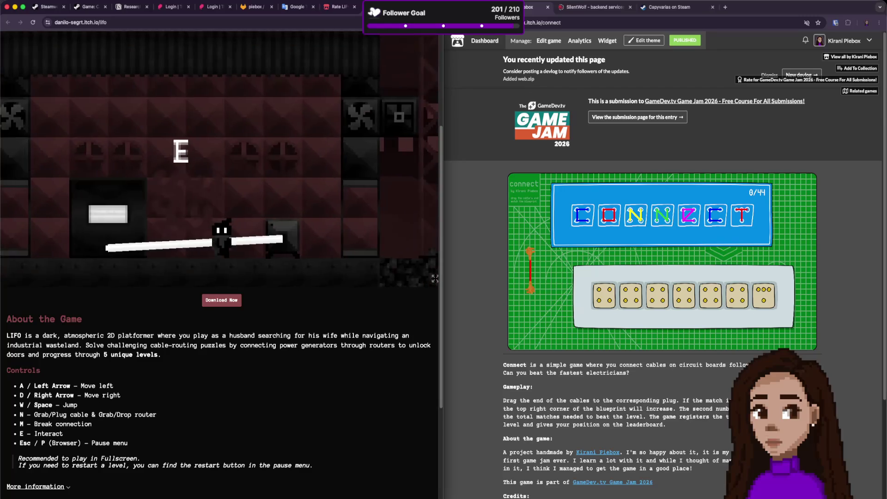
Walk right past the fan block toward the rocky area.
{"action": "key", "text": "d"}
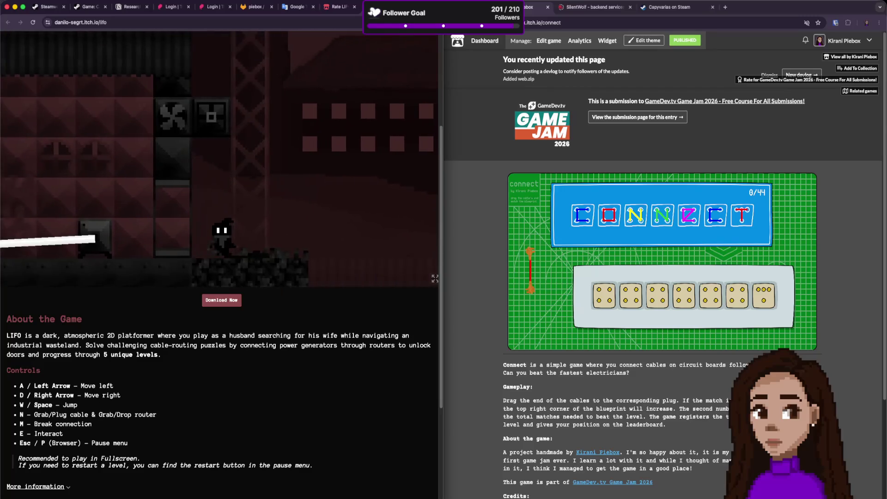
{"action": "key", "text": "d"}
{"action": "key", "text": "a"}
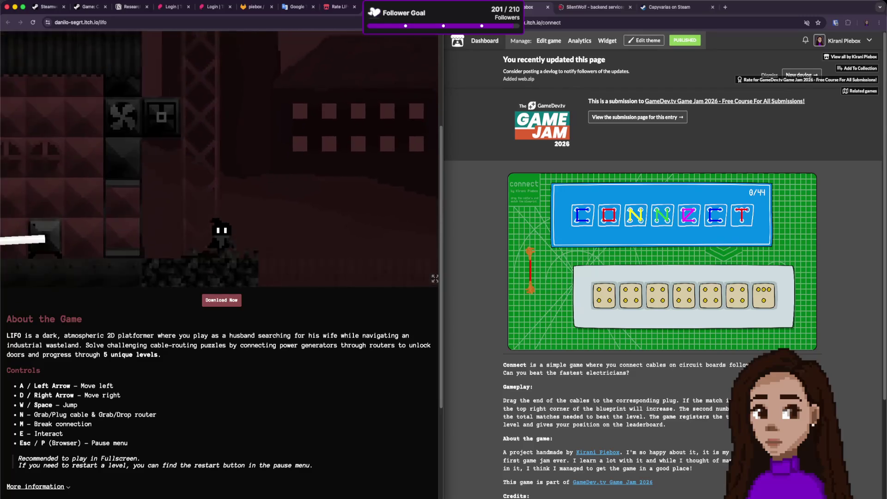
{"action": "key", "text": "a"}
{"action": "key", "text": "d"}
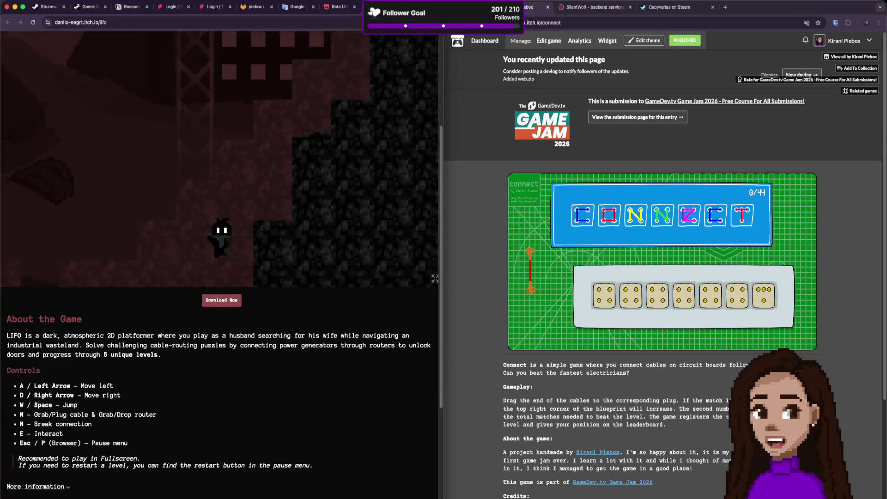
Walk right across the rocky terrain into the next room past the box.
{"action": "key", "text": "d"}
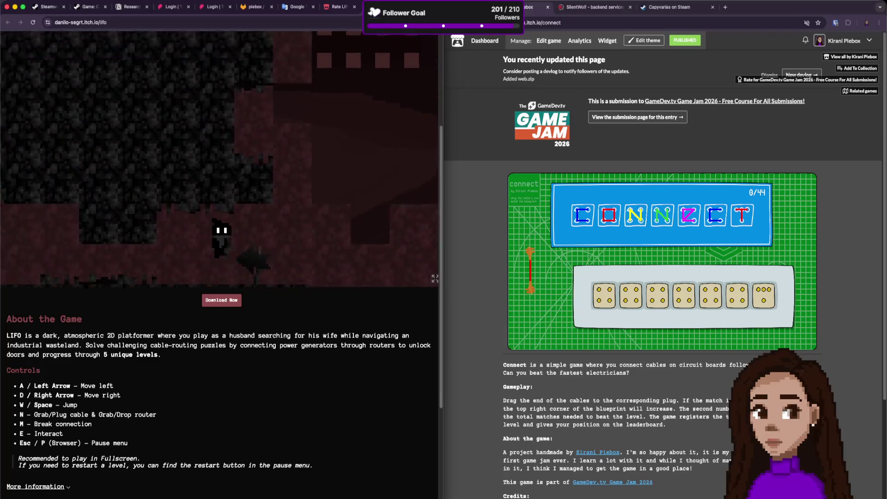
{"action": "key", "text": "d"}
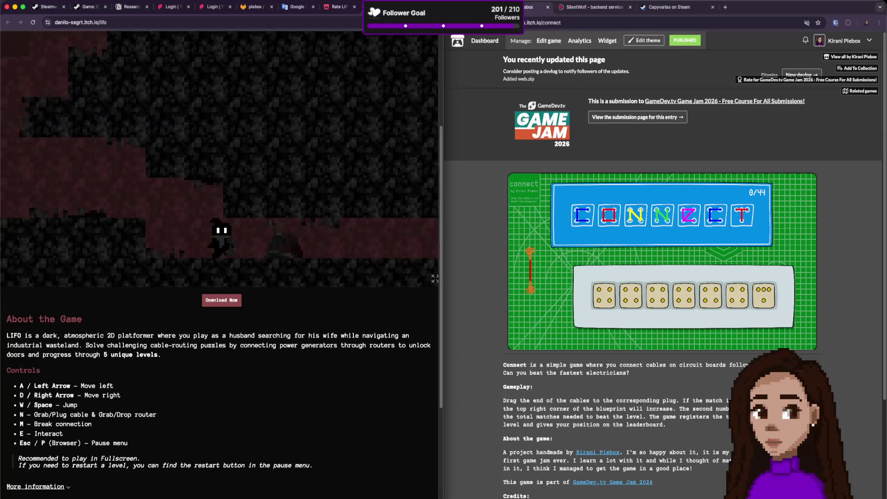
{"action": "key", "text": "d"}
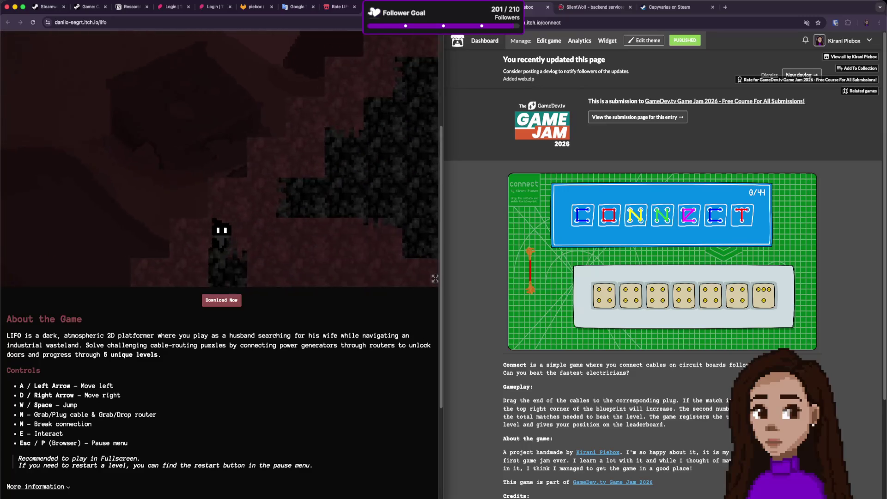
{"action": "key", "text": "d"}
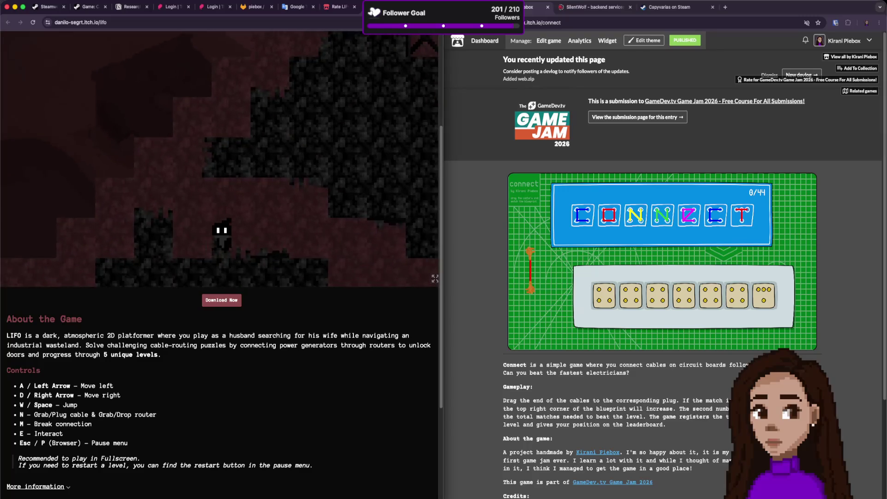
{"action": "key", "text": "d"}
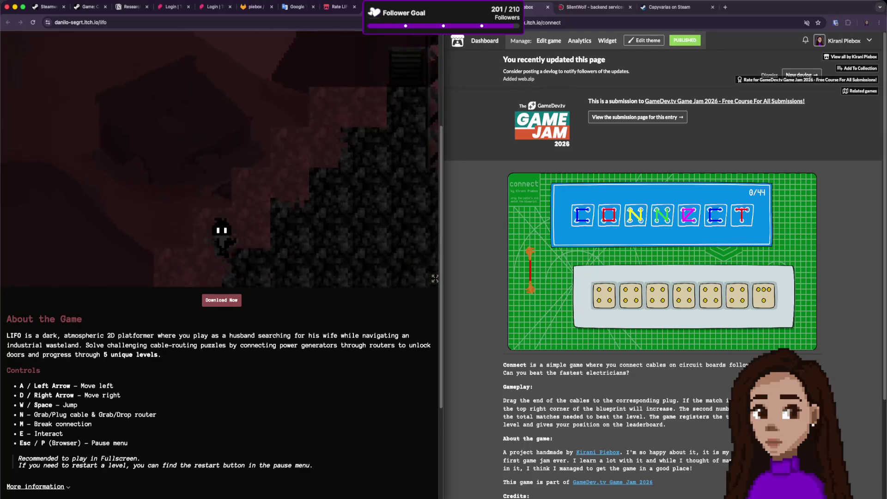
{"action": "key", "text": "d"}
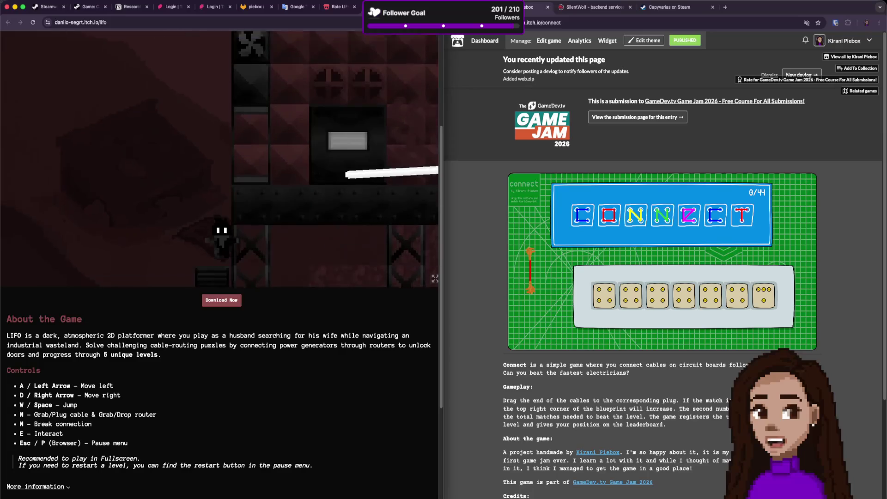
{"action": "key", "text": "d"}
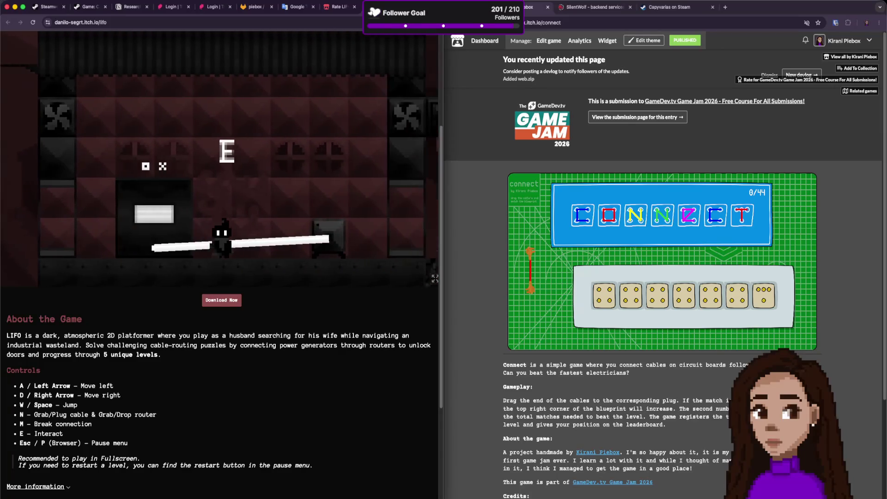
{"action": "key", "text": "d"}
{"action": "key", "text": "d"}
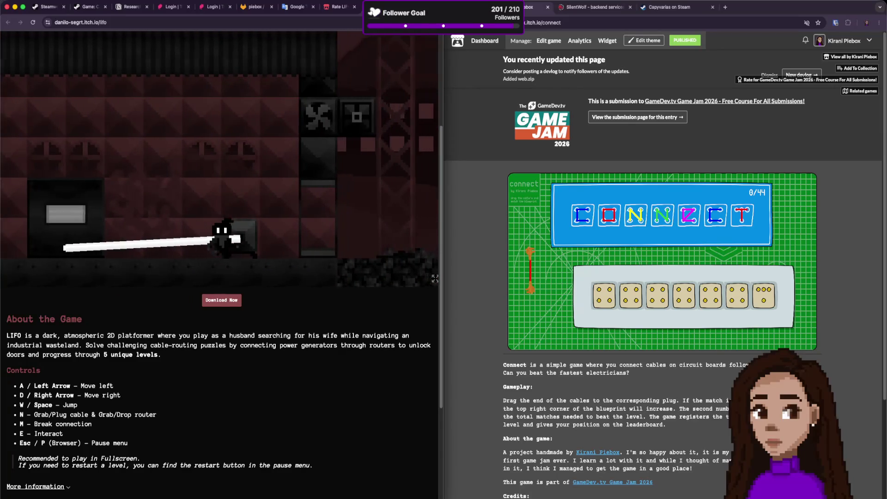
Pick up the cable from the box and pace back and forth near the doorway.
{"action": "key", "text": "a"}
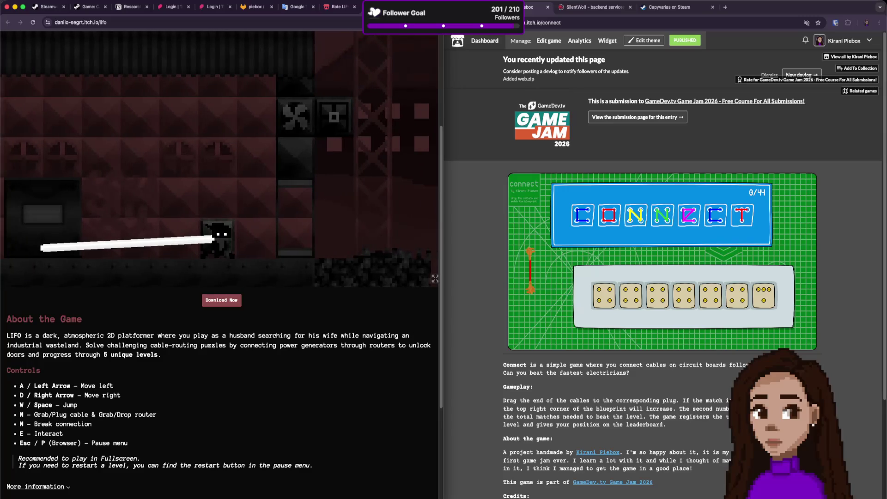
{"action": "key", "text": "n"}
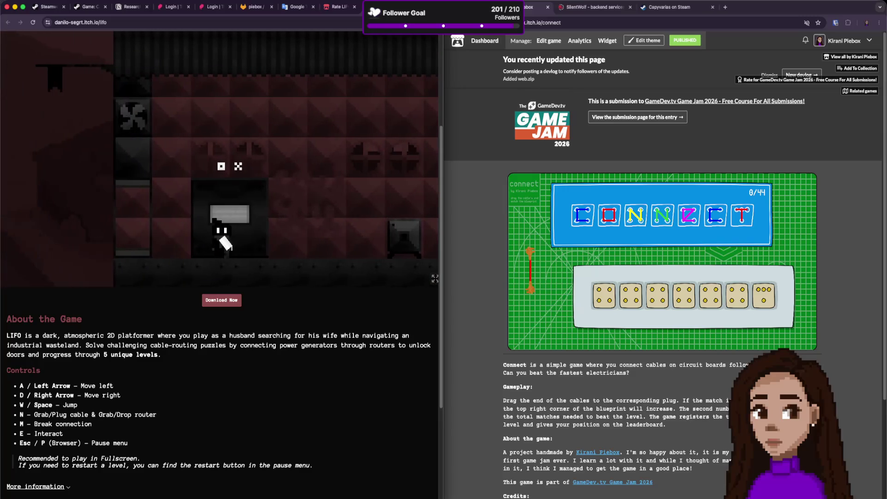
{"action": "key", "text": "d"}
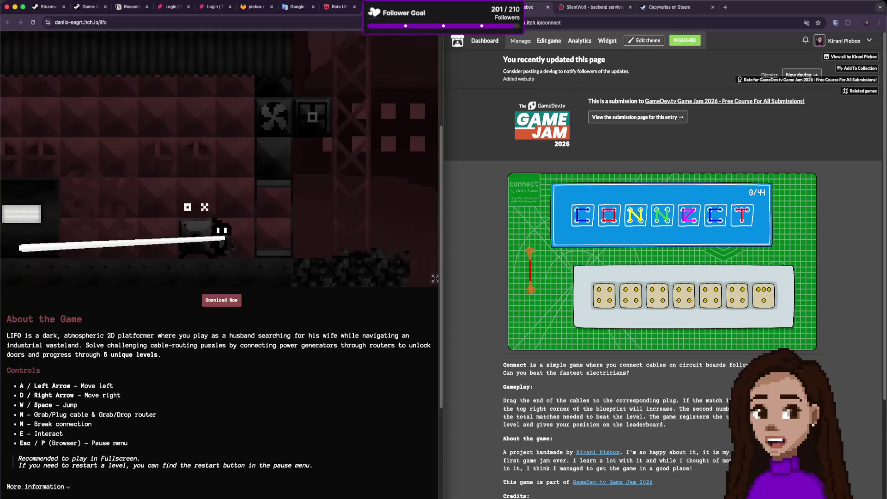
{"action": "key", "text": "a"}
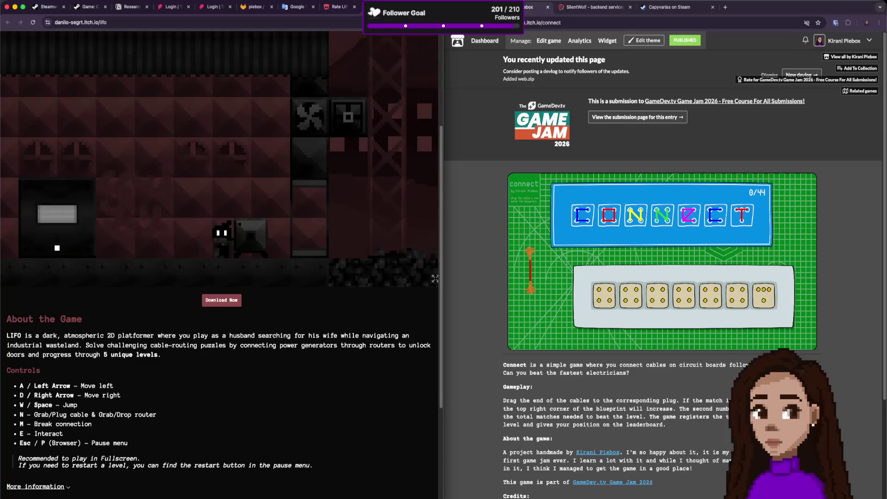
{"action": "key", "text": "d"}
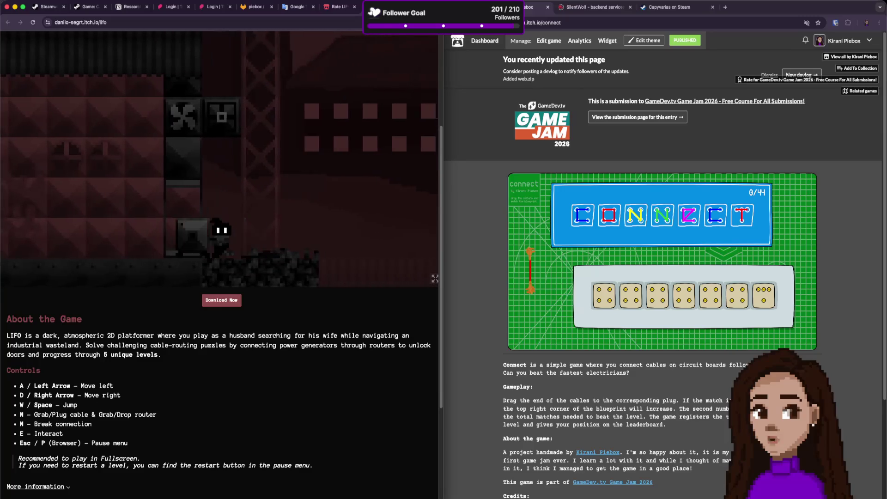
{"action": "key", "text": "d"}
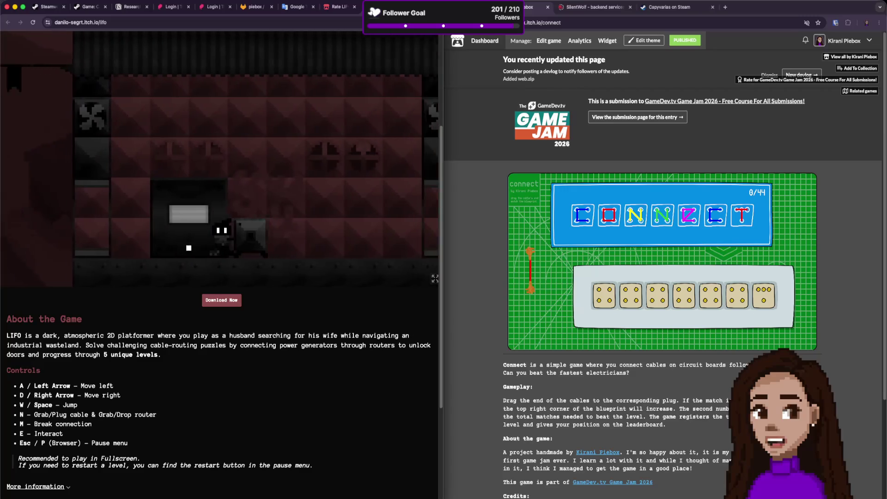
{"action": "key", "text": "a"}
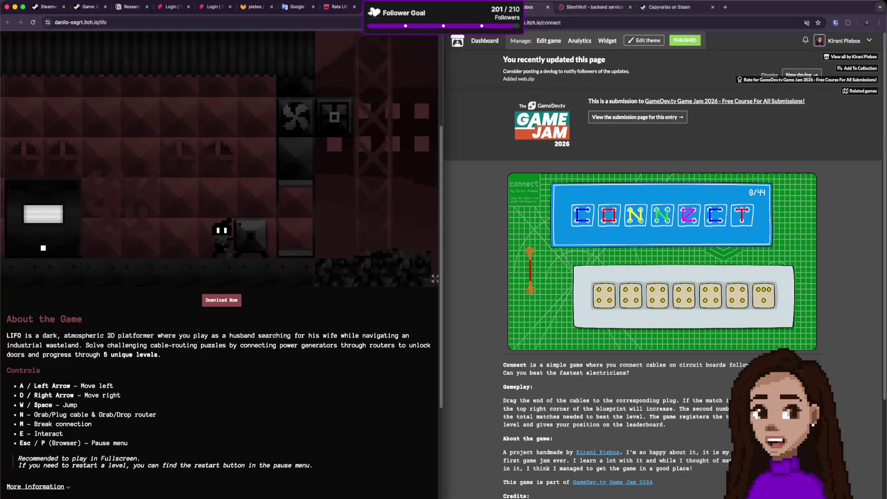
{"action": "key", "text": "d"}
Carry and drop the box, shifting it from the character's right to left side.
{"action": "key", "text": "d"}
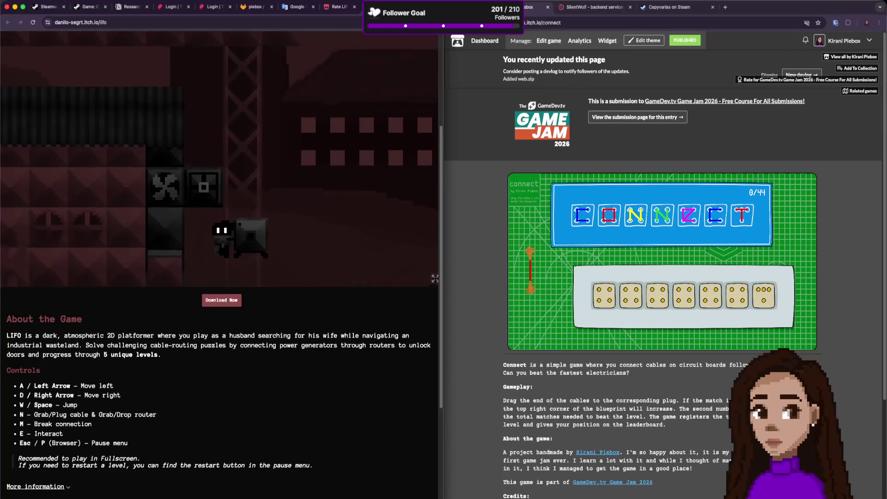
{"action": "key", "text": "n"}
{"action": "key", "text": "a"}
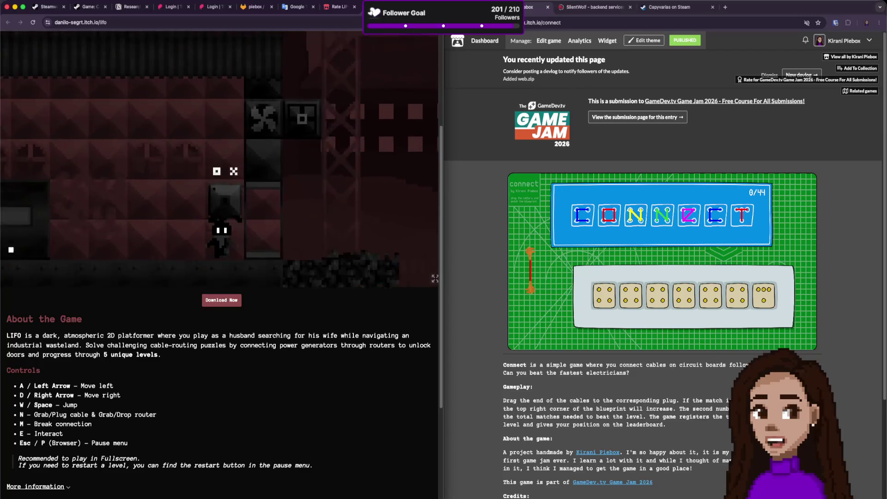
{"action": "key", "text": "d"}
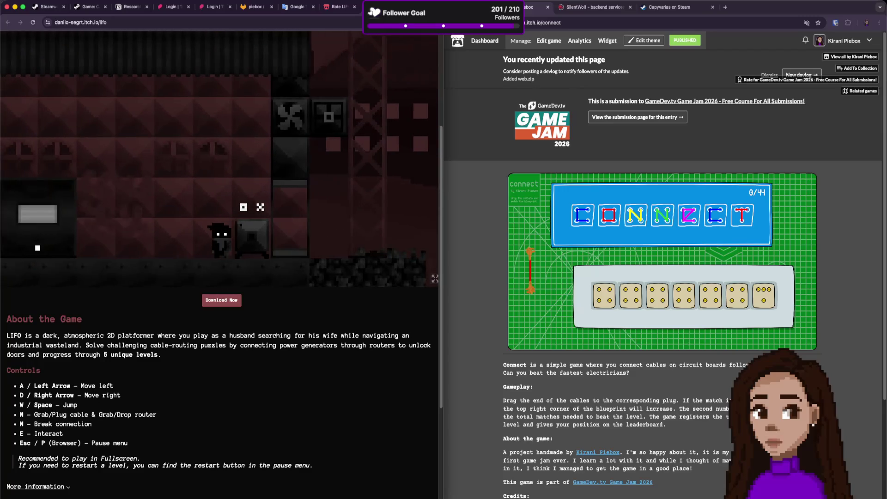
{"action": "key", "text": "n"}
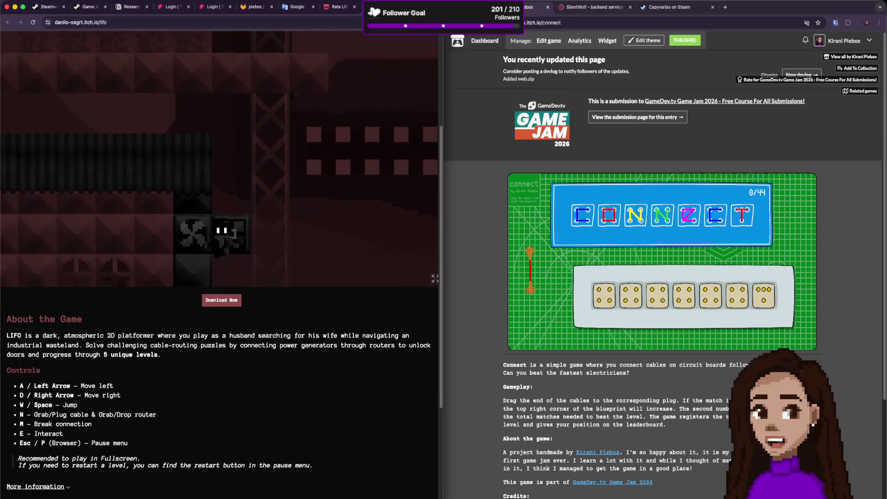
{"action": "key", "text": "n"}
{"action": "key", "text": "d"}
{"action": "key", "text": "n"}
{"action": "key", "text": "d"}
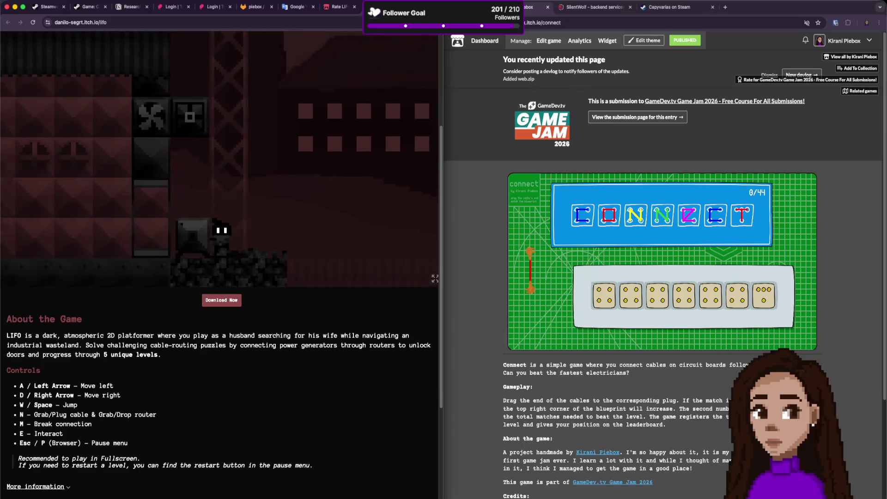
{"action": "key", "text": "a"}
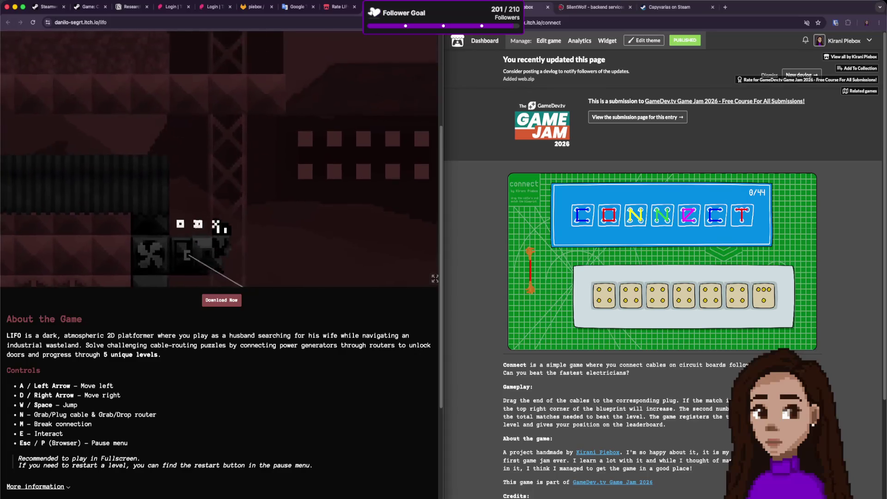
Walk into the next room, grab a cable and drag it right.
{"action": "key", "text": "d"}
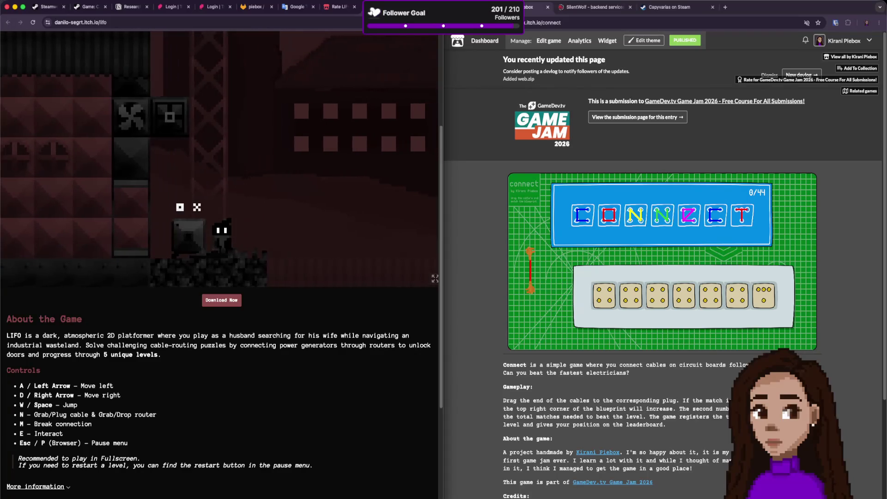
{"action": "key", "text": "d"}
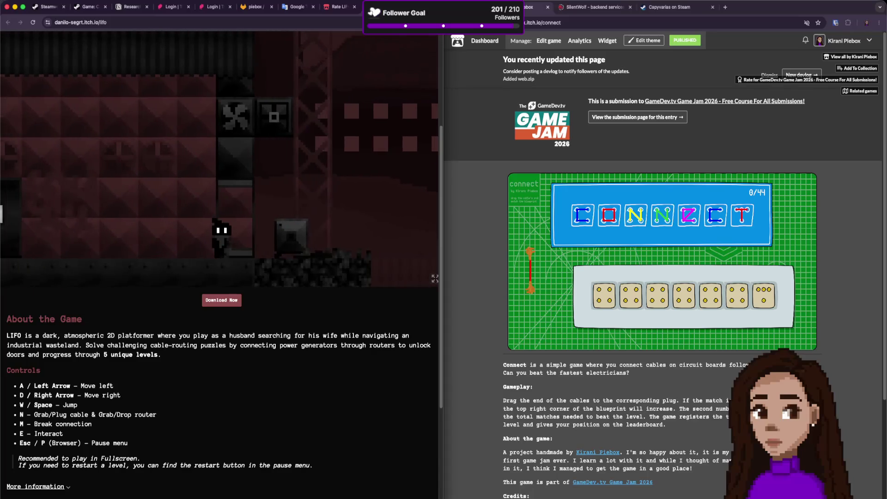
{"action": "key", "text": "a"}
{"action": "key", "text": "n"}
{"action": "key", "text": "d"}
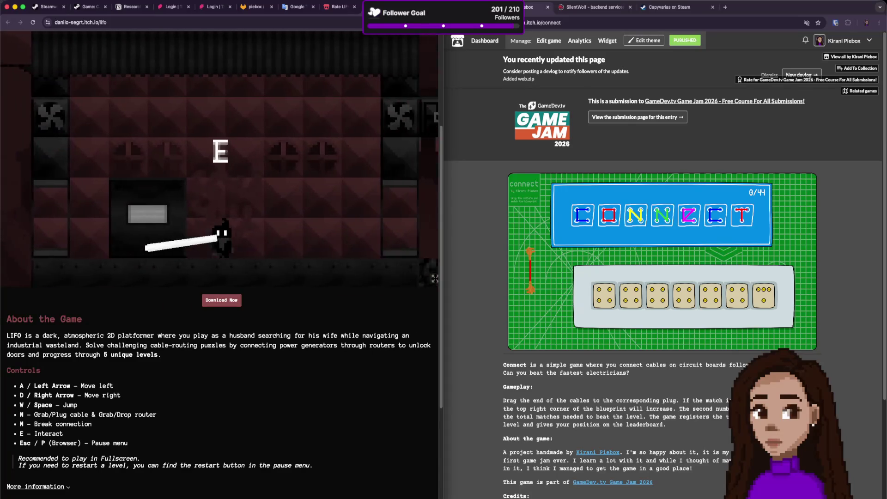
{"action": "key", "text": "d"}
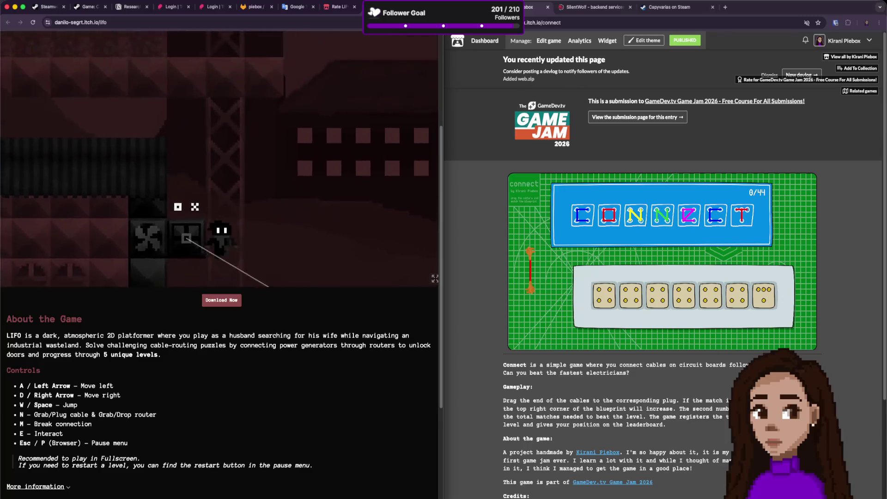
Jump up and plug the cable into the router block, then connect the next room's router.
{"action": "key", "text": "w"}
{"action": "key", "text": "a"}
{"action": "key", "text": "w"}
{"action": "key", "text": "w"}
{"action": "key", "text": "n"}
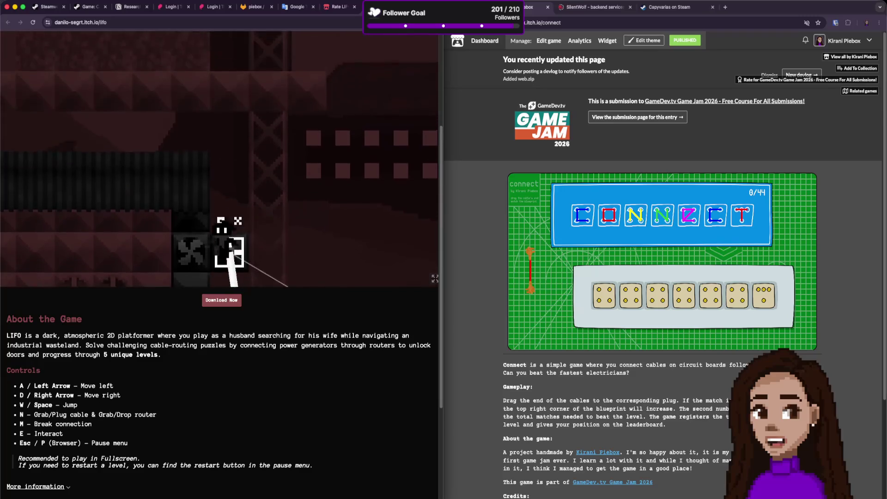
{"action": "key", "text": "d"}
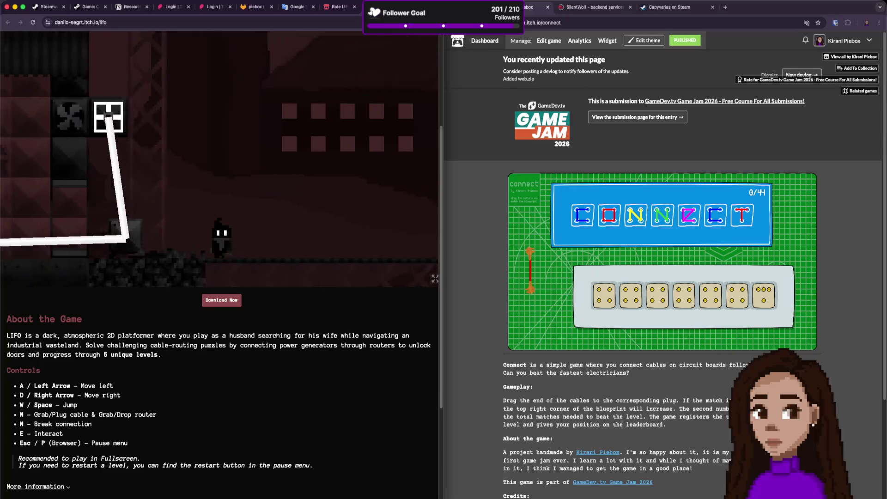
{"action": "key", "text": "d"}
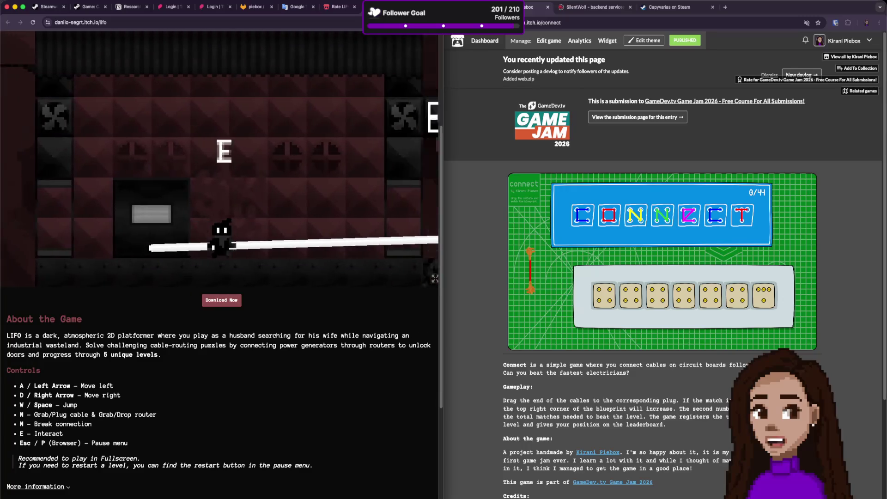
{"action": "key", "text": "n"}
{"action": "key", "text": "a"}
Walk right through the dark tower area into the studded-wall and fan rooms.
{"action": "key", "text": "d"}
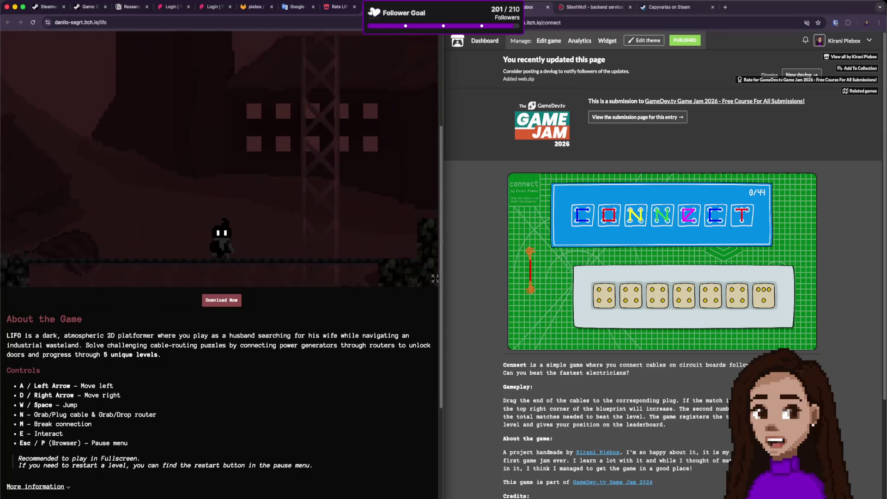
{"action": "key", "text": "d"}
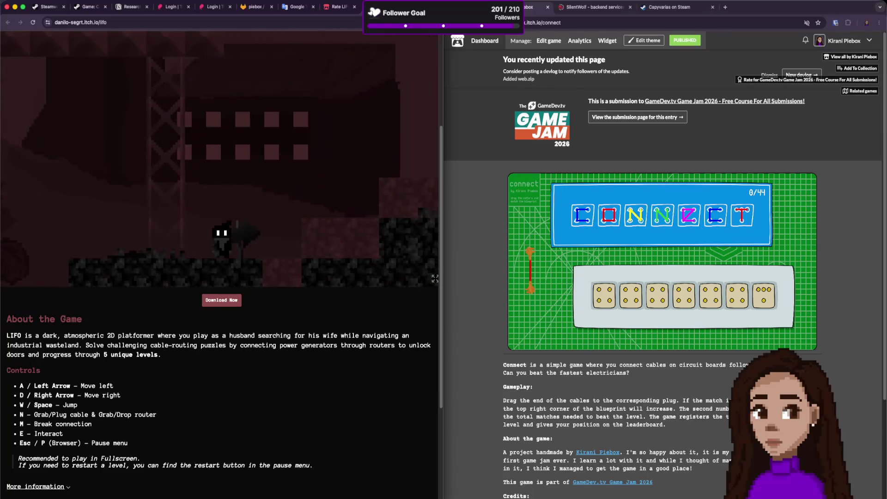
{"action": "key", "text": "d"}
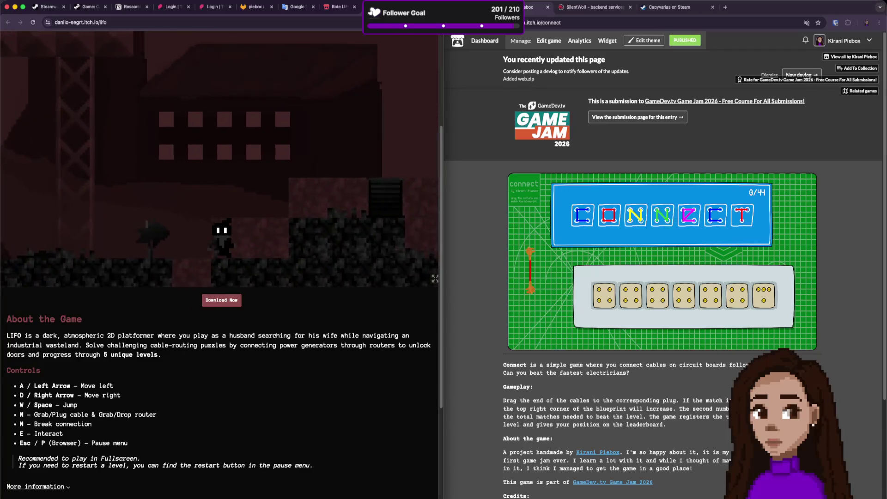
{"action": "key", "text": "d"}
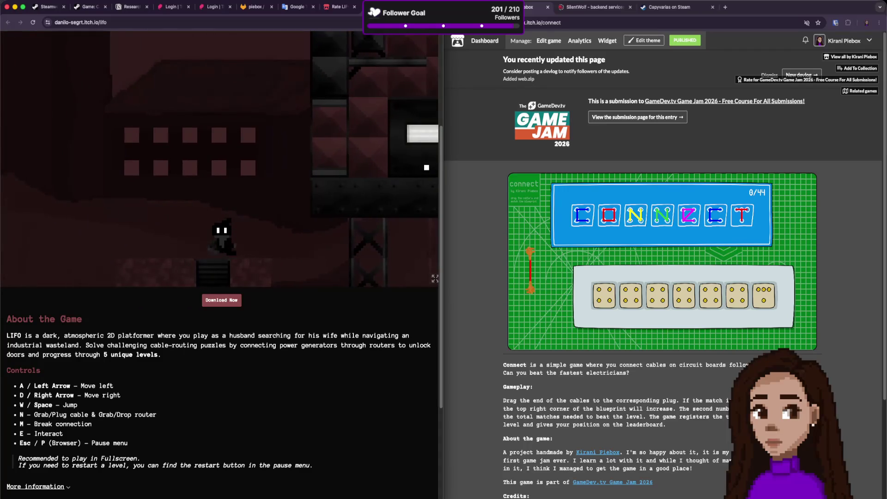
{"action": "key", "text": "d"}
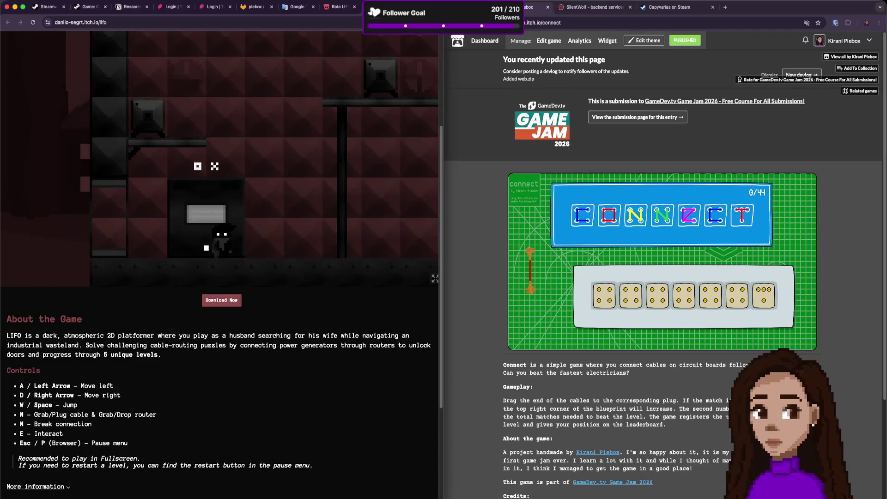
{"action": "key", "text": "d"}
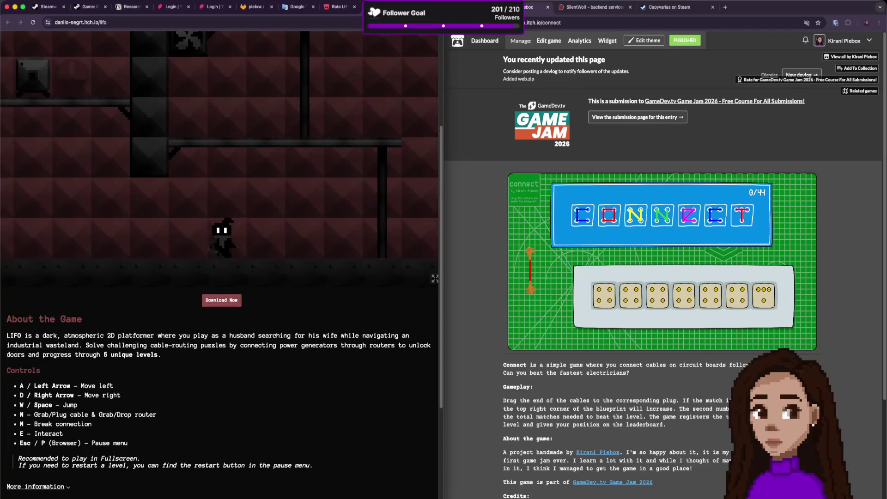
{"action": "key", "text": "d"}
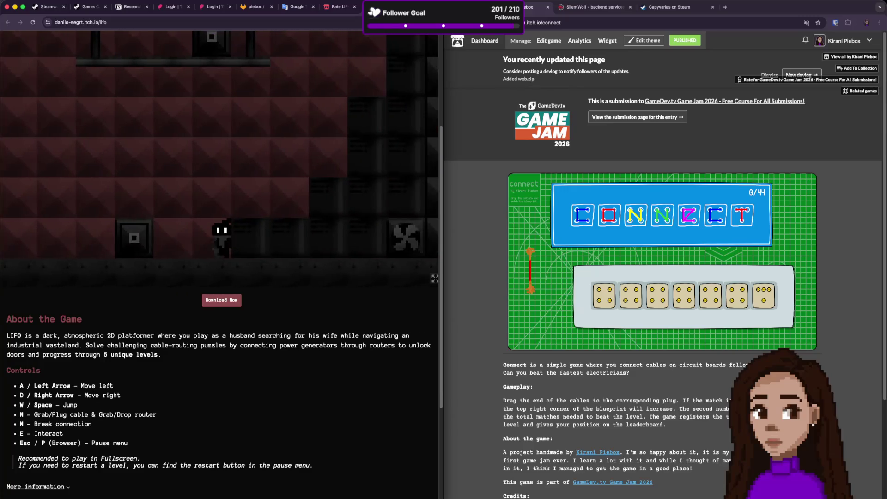
{"action": "key", "text": "d"}
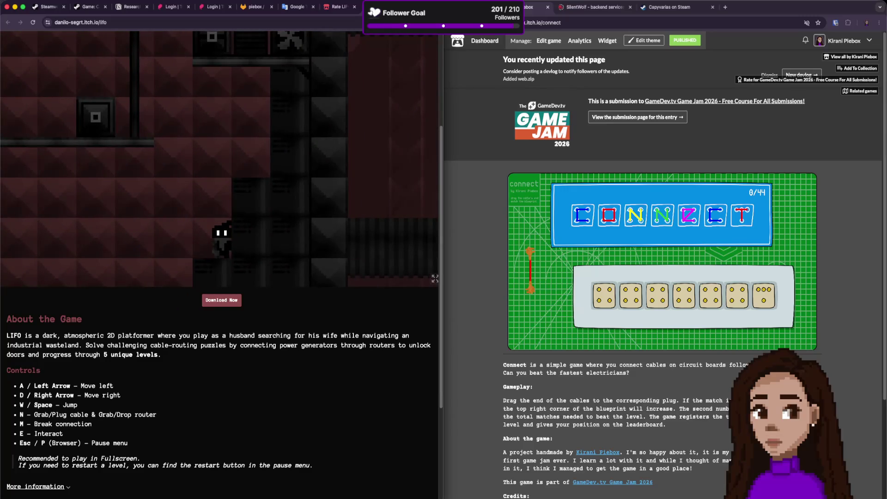
{"action": "key", "text": "d"}
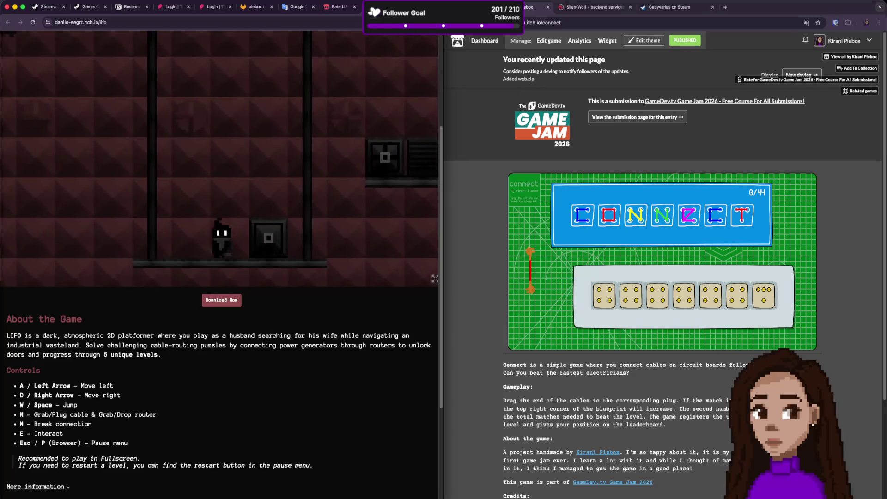
Link the cable to the box in the pillared room, then release it and head back across.
{"action": "key", "text": "d"}
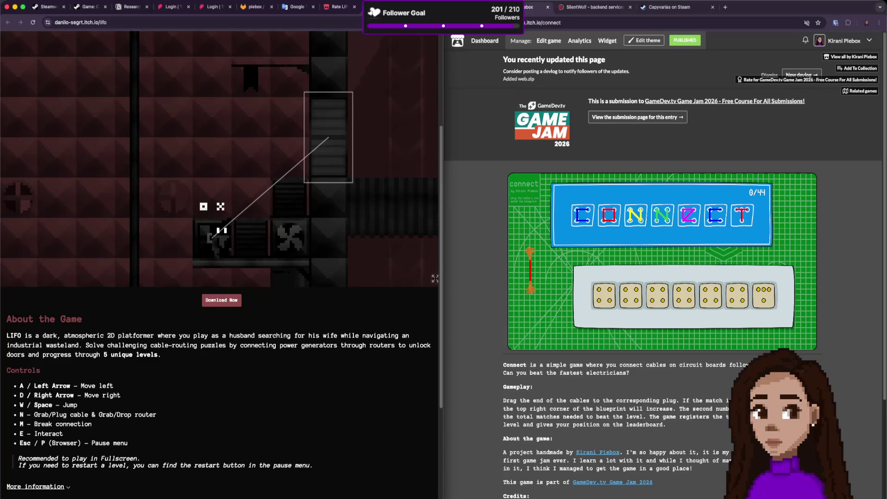
{"action": "key", "text": "a"}
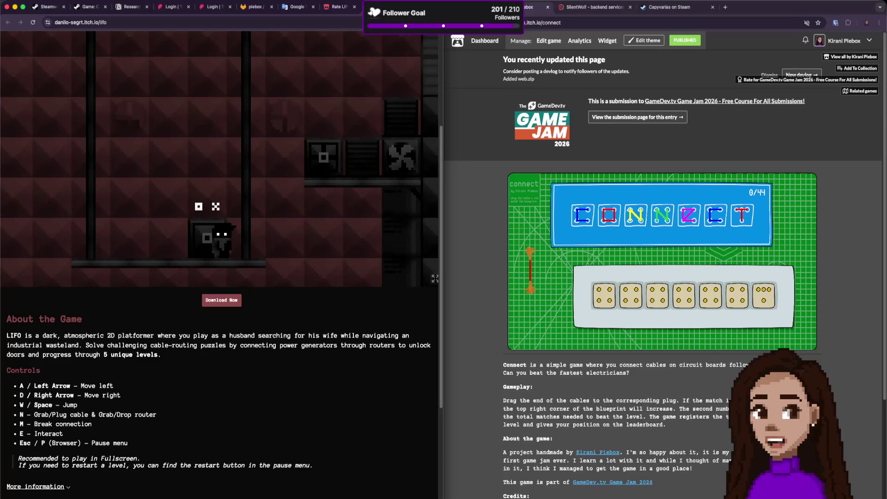
{"action": "key", "text": "d"}
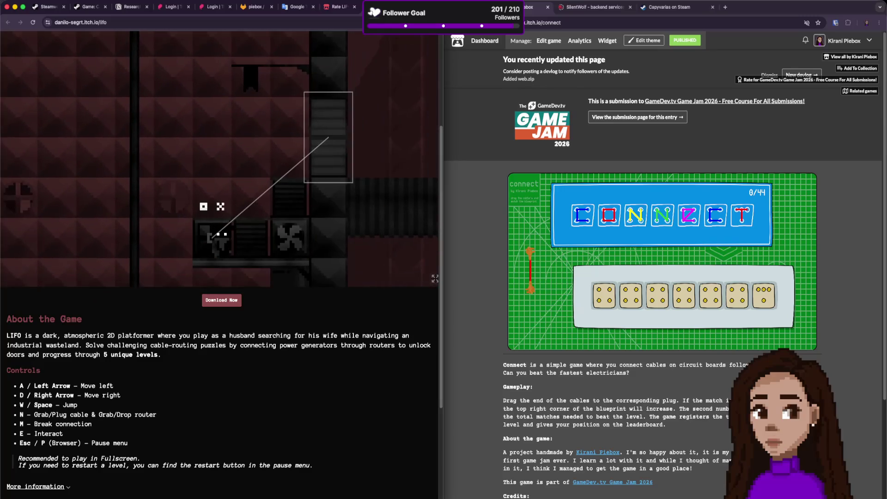
{"action": "key", "text": "a"}
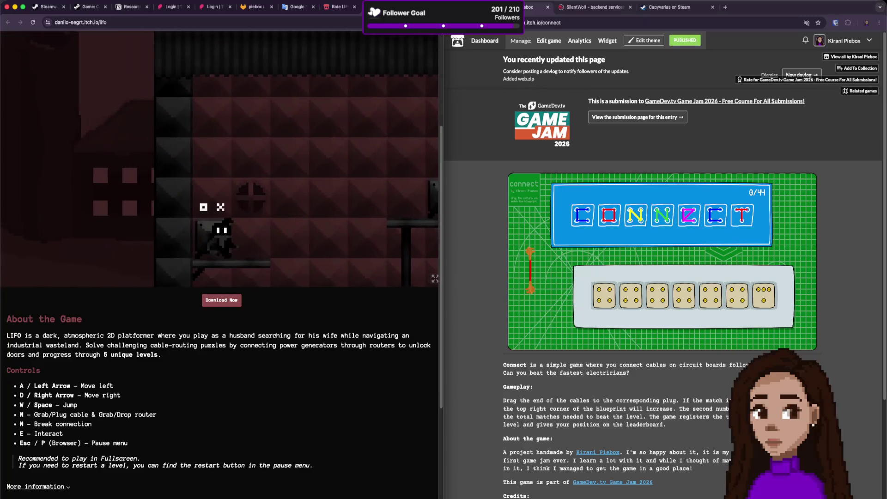
{"action": "key", "text": "a"}
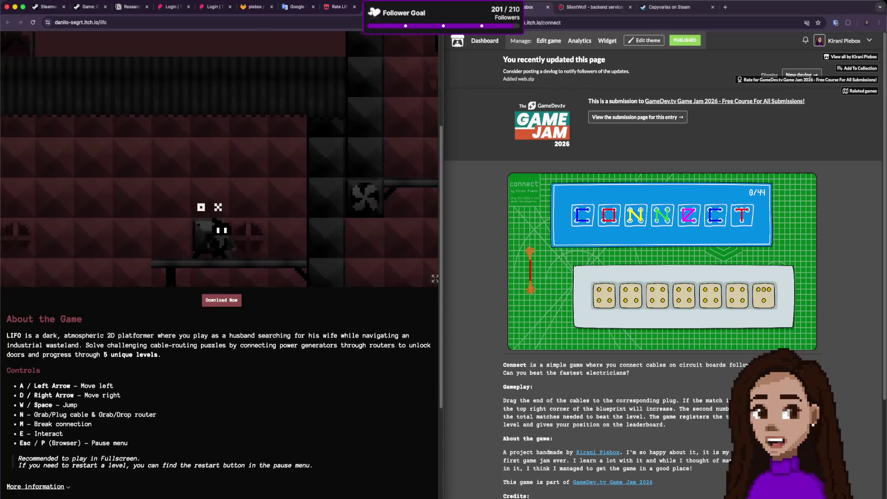
{"action": "key", "text": "d"}
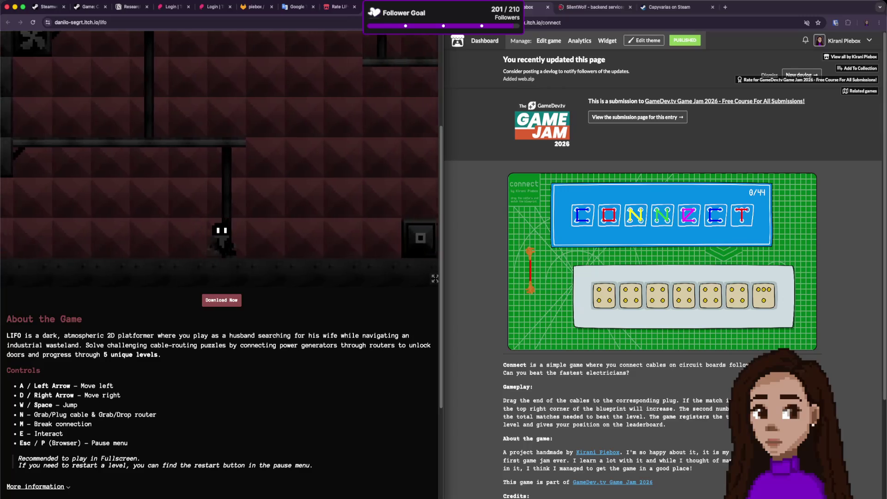
Move the router box right, plug the white cable in beside it, and stretch it left.
{"action": "key", "text": "d"}
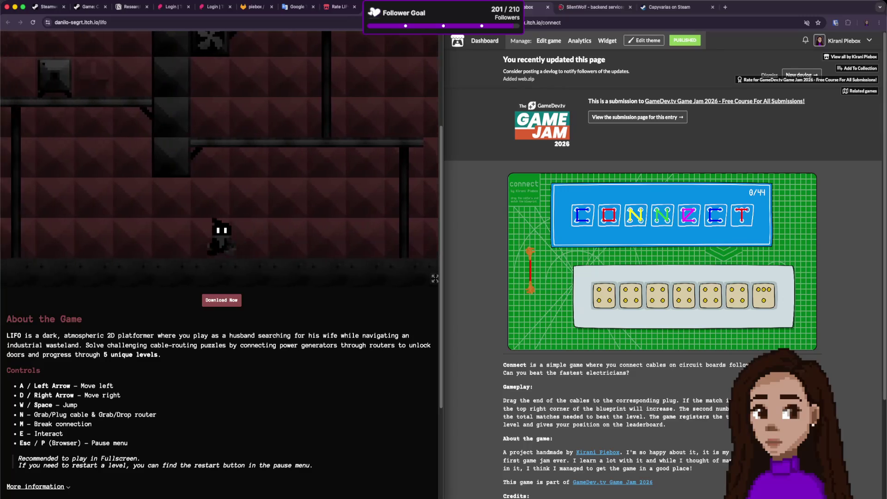
{"action": "key", "text": "d"}
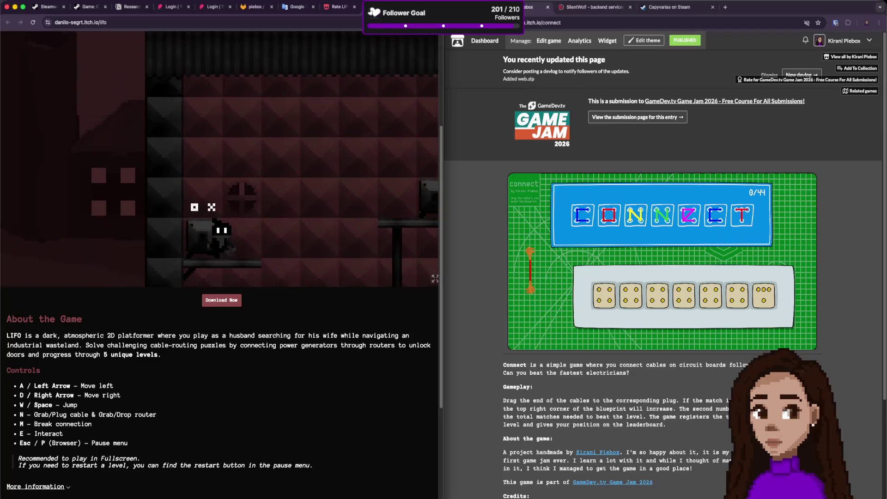
{"action": "key", "text": "n"}
{"action": "key", "text": "d"}
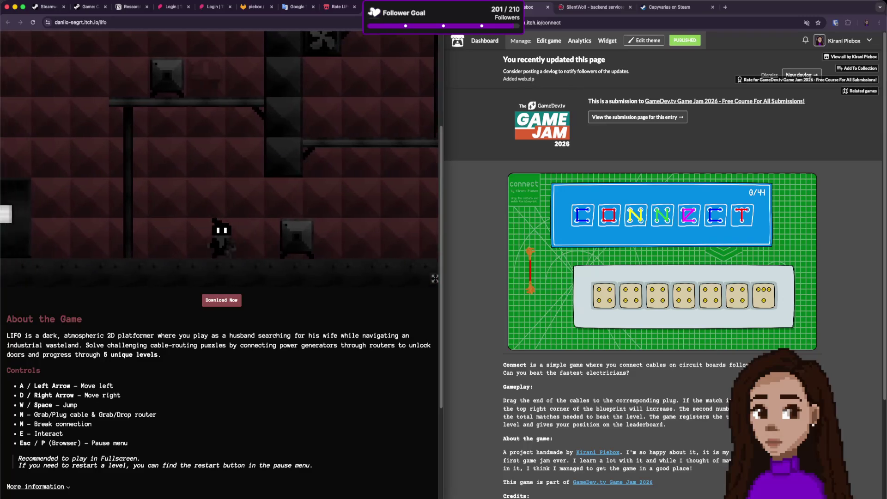
{"action": "key", "text": "a"}
{"action": "key", "text": "n"}
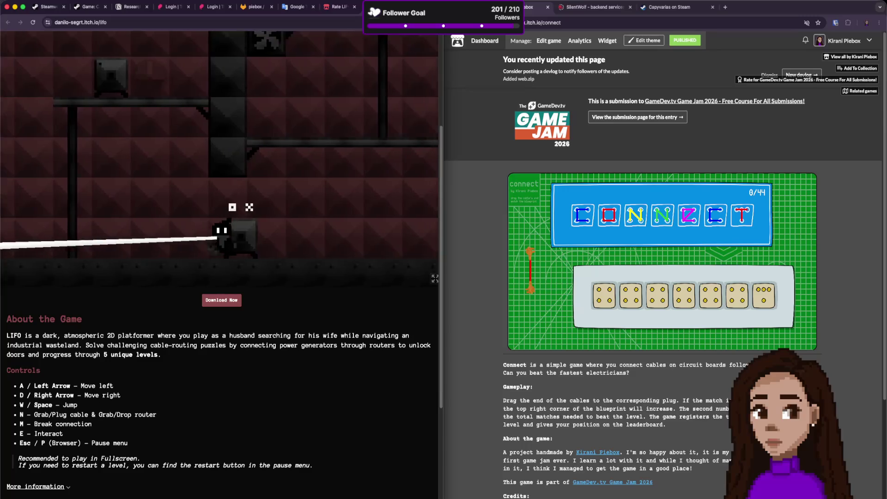
{"action": "key", "text": "d"}
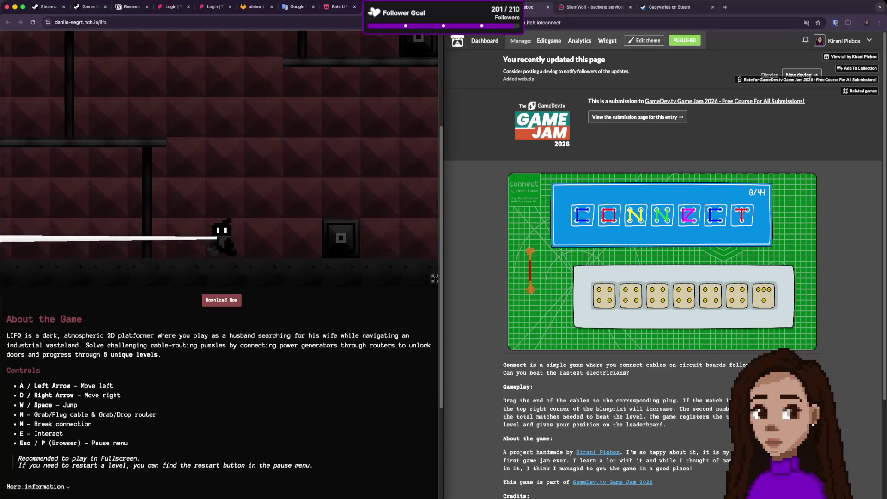
{"action": "key", "text": "n"}
{"action": "key", "text": "a"}
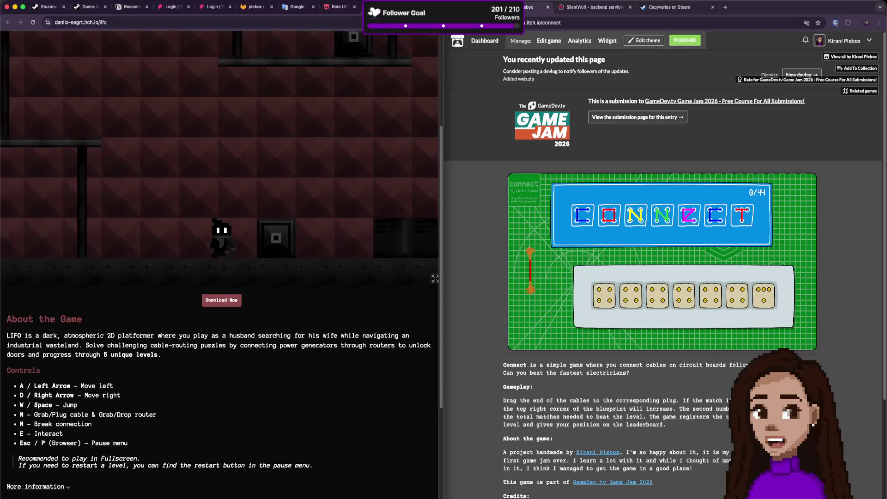
{"action": "key", "text": "a"}
{"action": "key", "text": "n"}
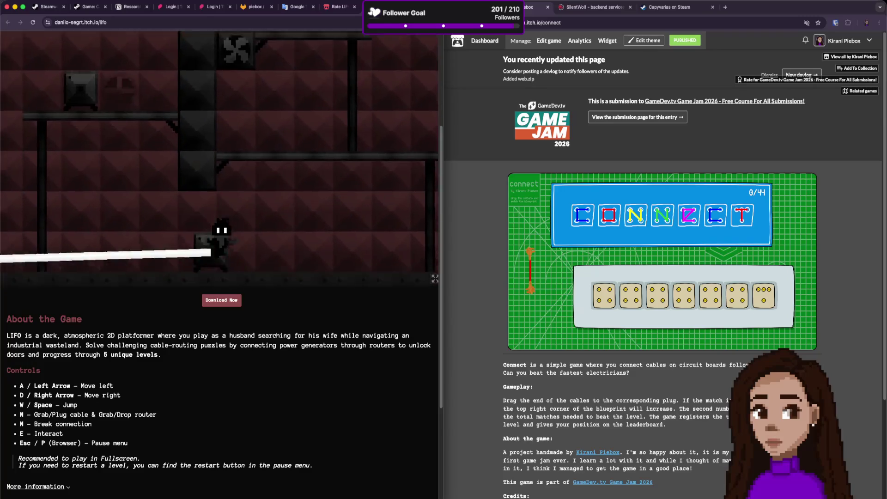
Carry the router box right through the dark area, trailing the cable, and plug it into the new socket.
{"action": "key", "text": "d"}
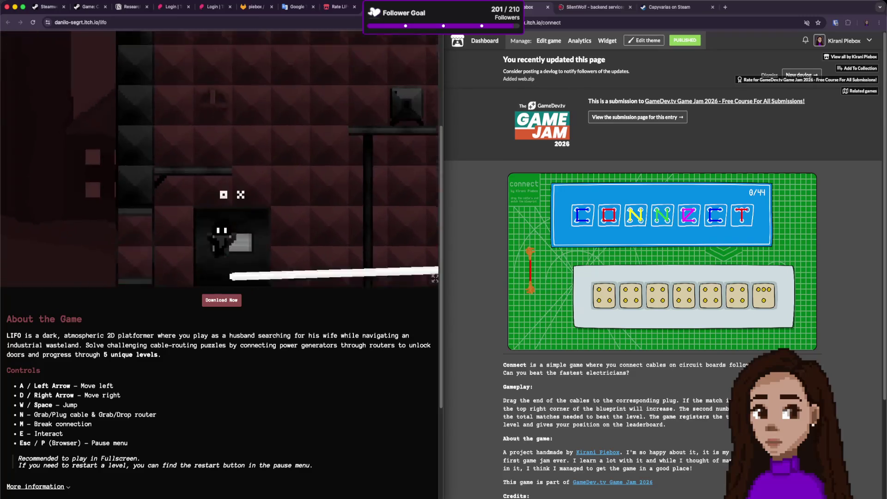
{"action": "key", "text": "n"}
{"action": "key", "text": "a"}
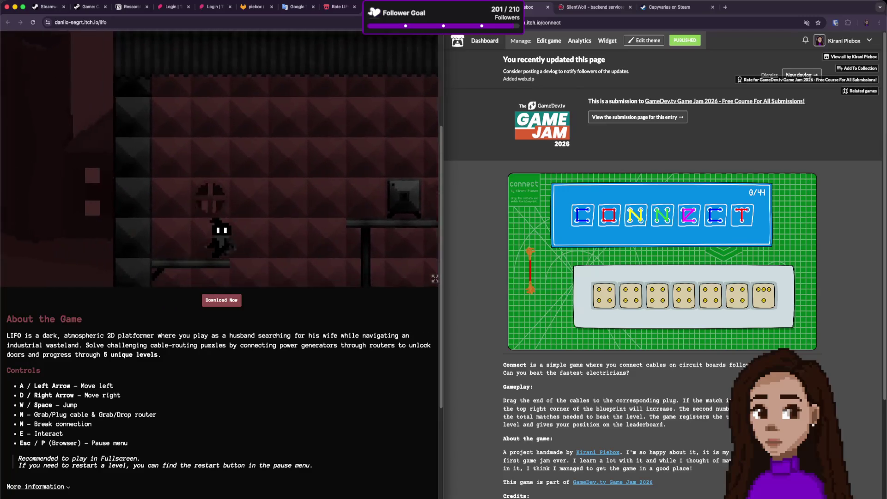
{"action": "key", "text": "a"}
{"action": "key", "text": "n"}
{"action": "key", "text": "d"}
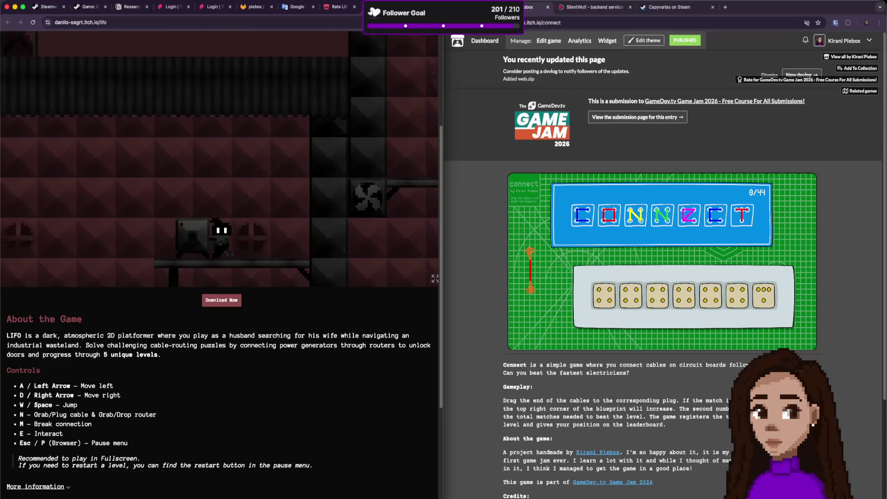
{"action": "key", "text": "d"}
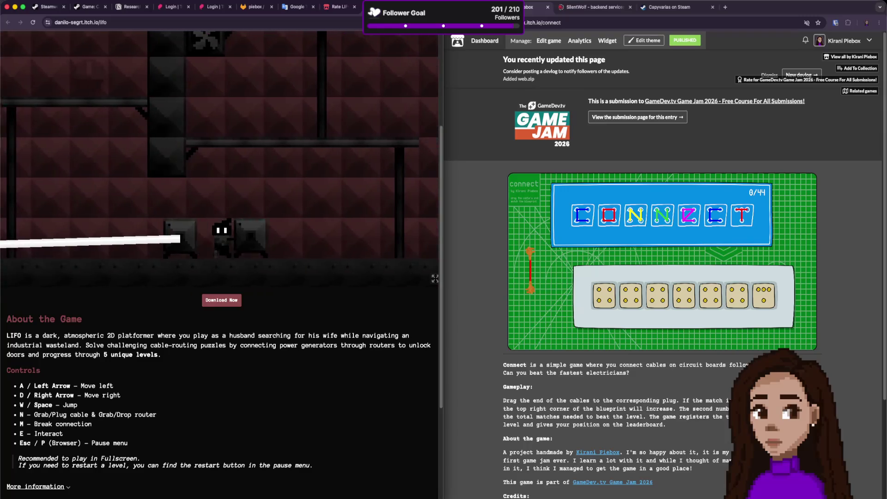
{"action": "key", "text": "d"}
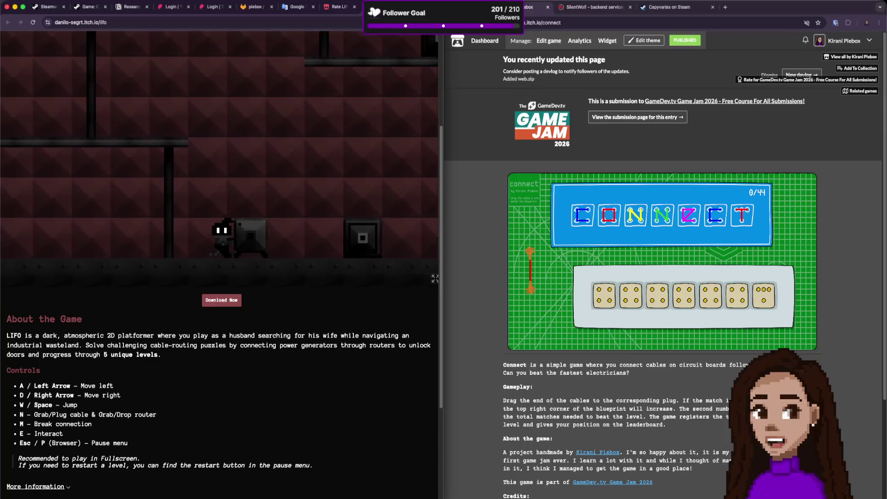
{"action": "key", "text": "d"}
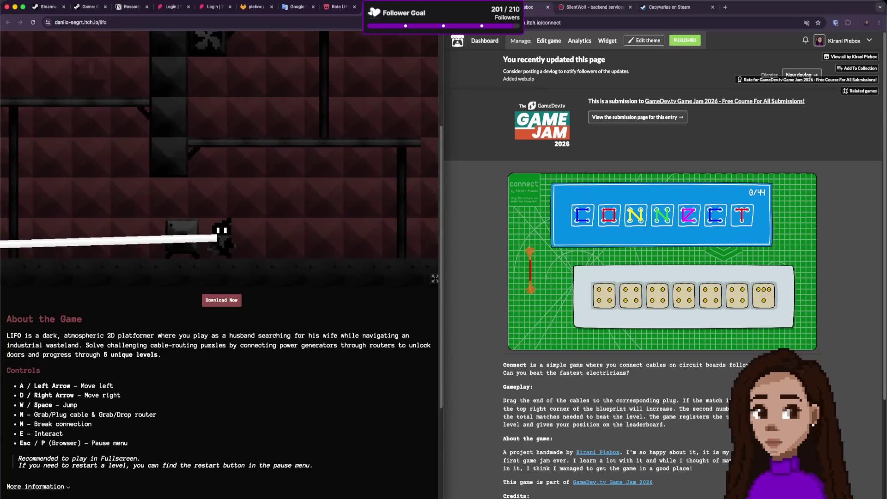
{"action": "key", "text": "d"}
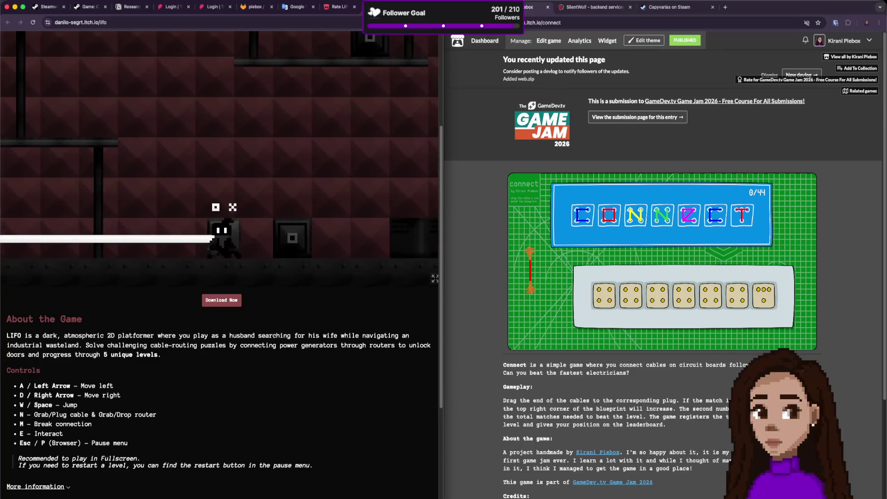
{"action": "key", "text": "n"}
{"action": "key", "text": "d"}
Climb to the upper ledge and stand beside the box there.
{"action": "key", "text": "w"}
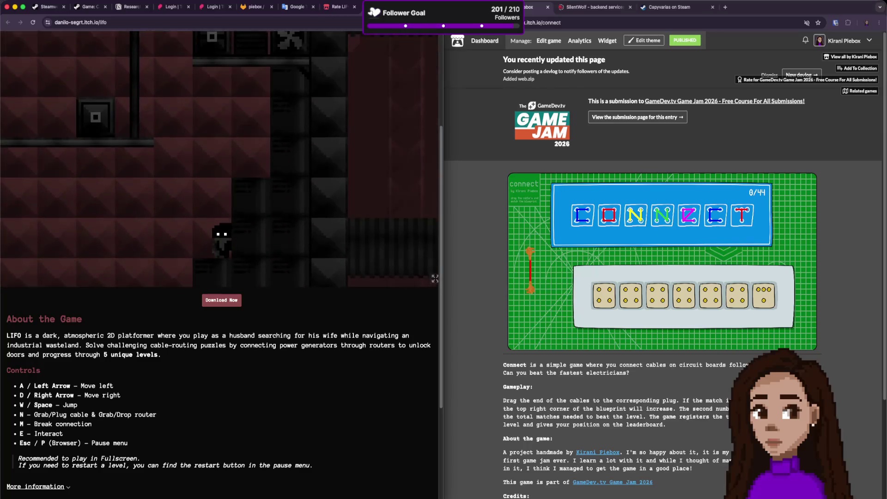
{"action": "key", "text": "w"}
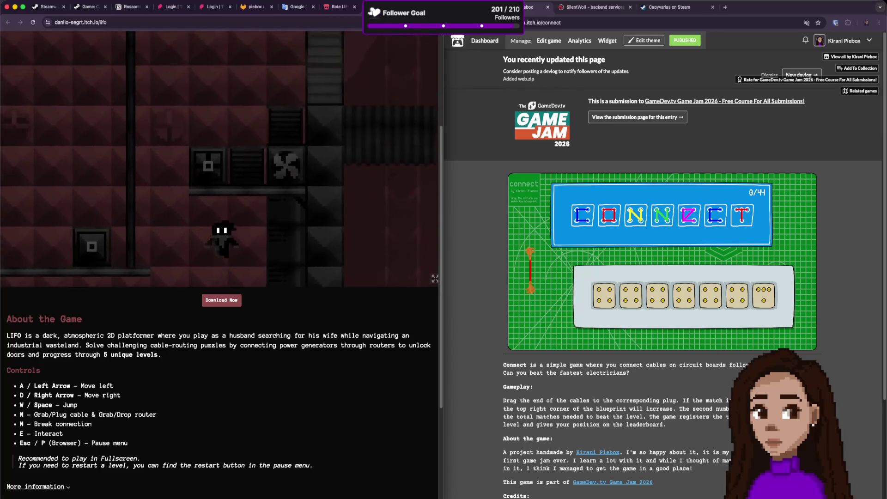
{"action": "key", "text": "a"}
{"action": "key", "text": "w"}
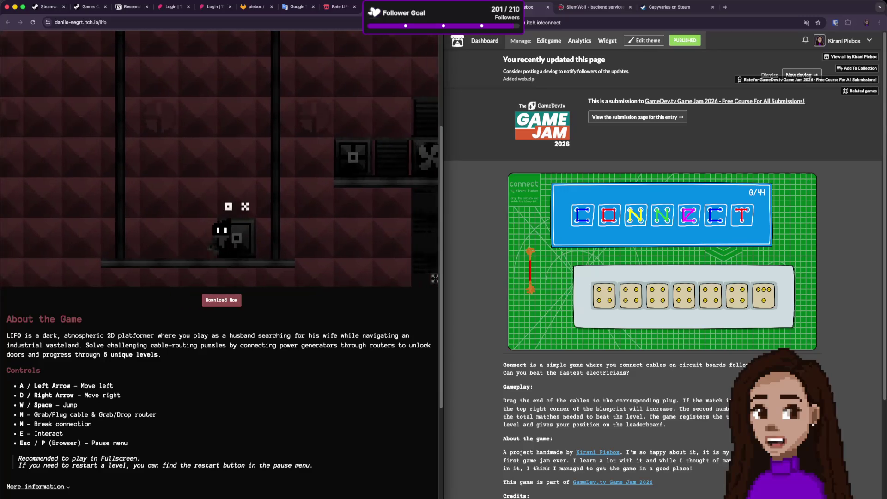
{"action": "key", "text": "a"}
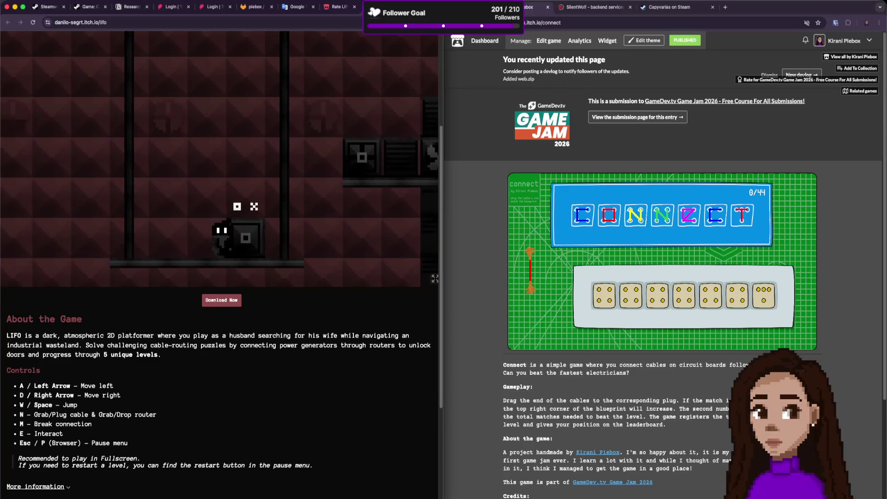
Drop to the lower floor and walk up to the router box.
{"action": "key", "text": "d"}
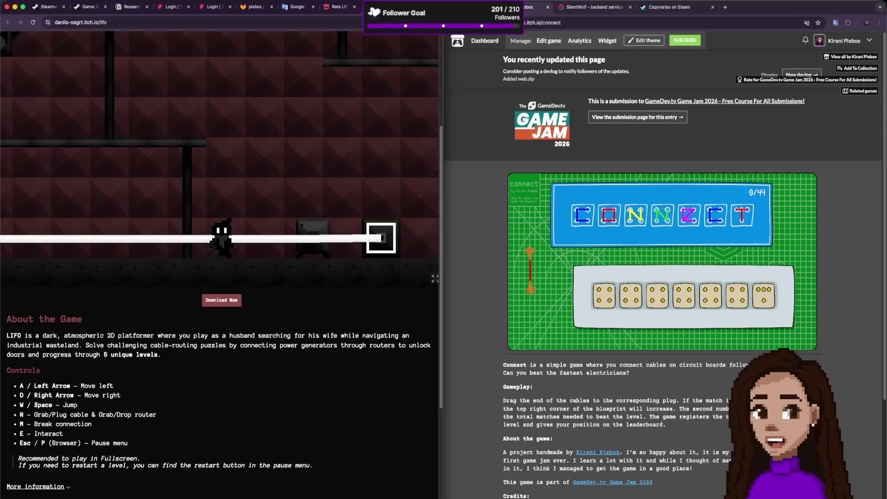
{"action": "key", "text": "a"}
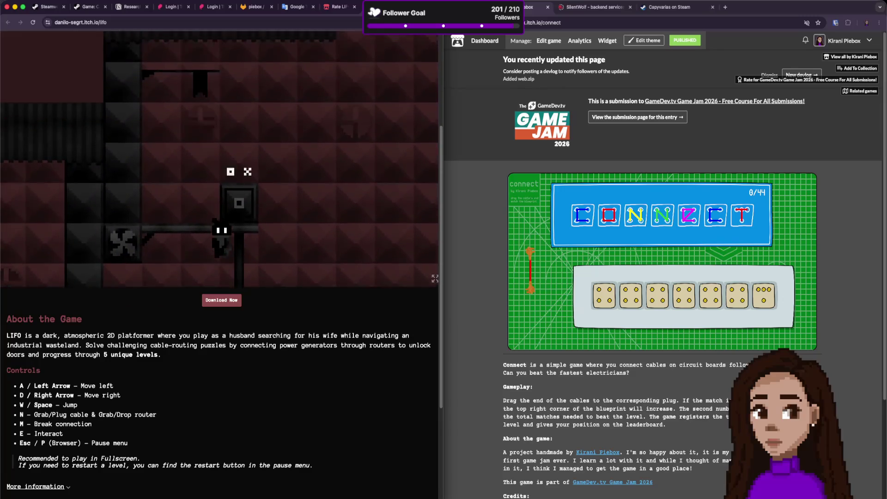
{"action": "key", "text": "a"}
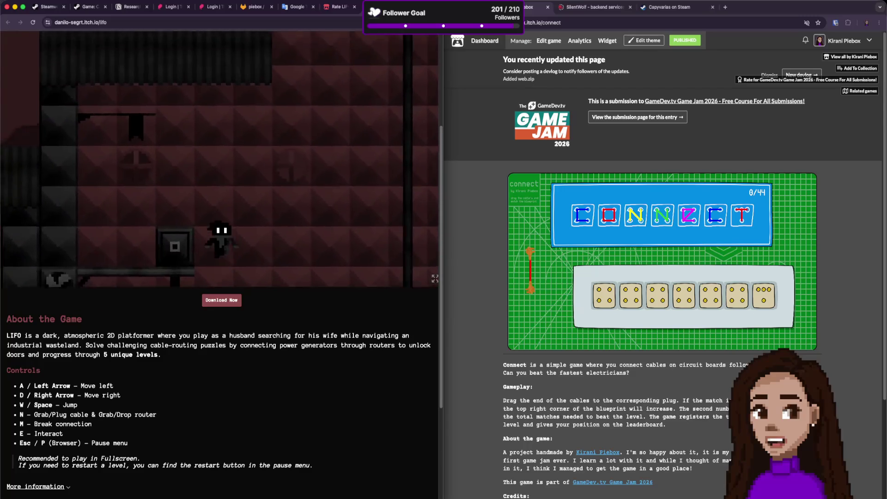
{"action": "key", "text": "d"}
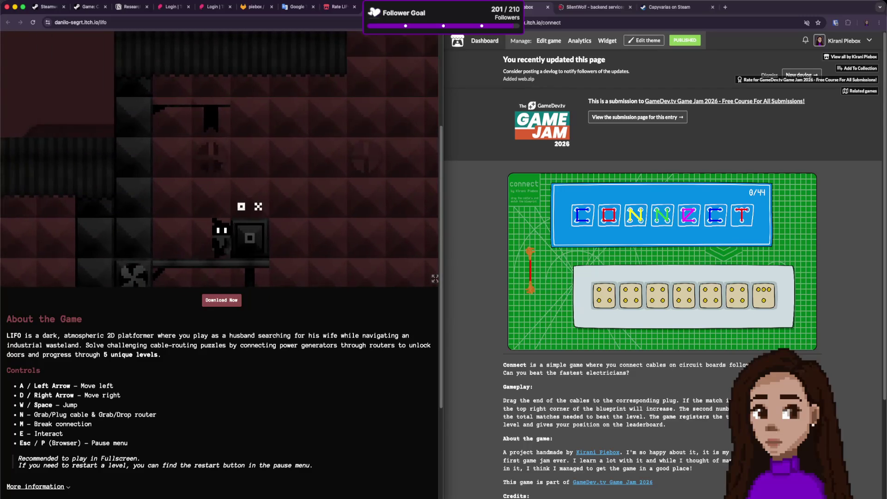
Drag the cable right past the plug box along the lower floor, then back left.
{"action": "key", "text": "n"}
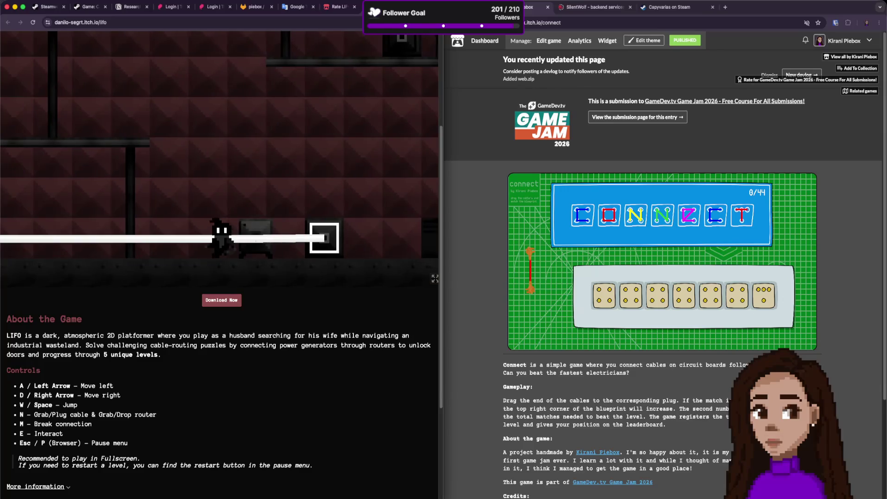
{"action": "key", "text": "d"}
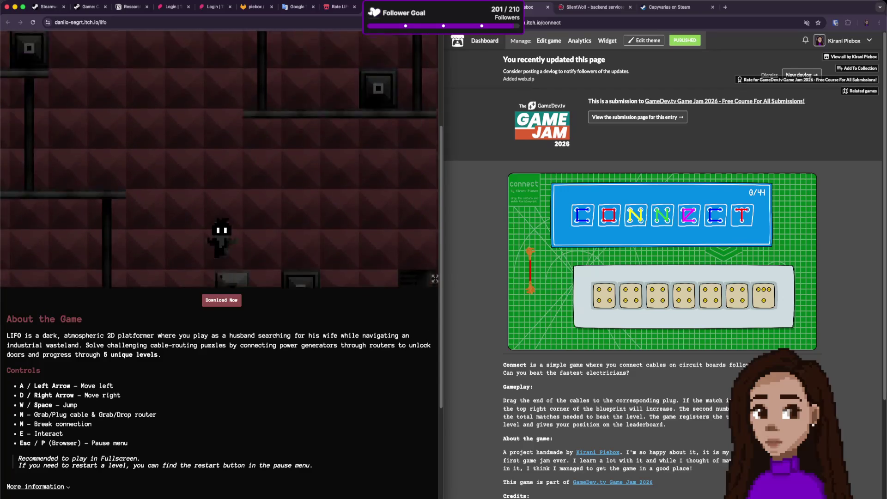
{"action": "key", "text": "d"}
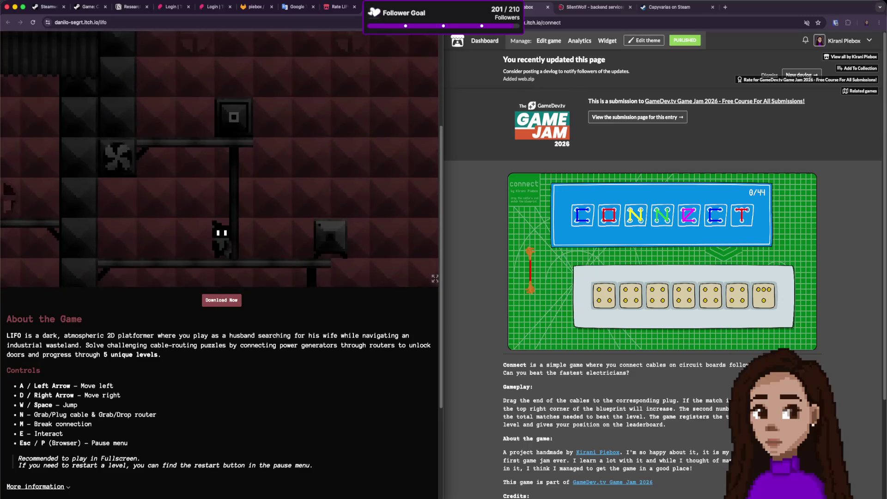
{"action": "key", "text": "space"}
{"action": "key", "text": "a"}
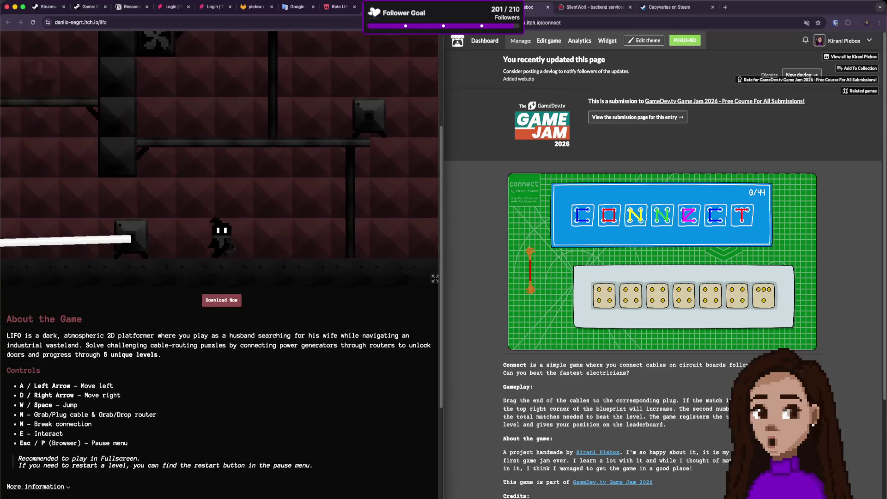
{"action": "key", "text": "n"}
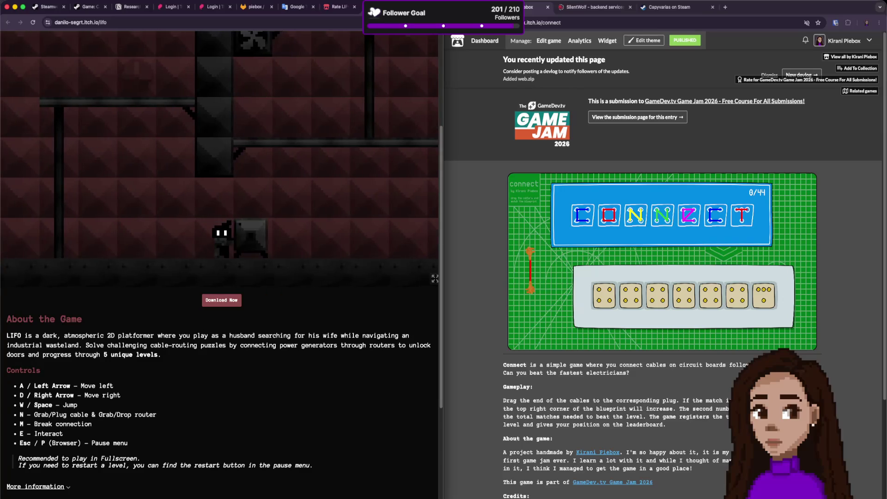
Take the generator's cable and carry it to the right.
{"action": "key", "text": "a"}
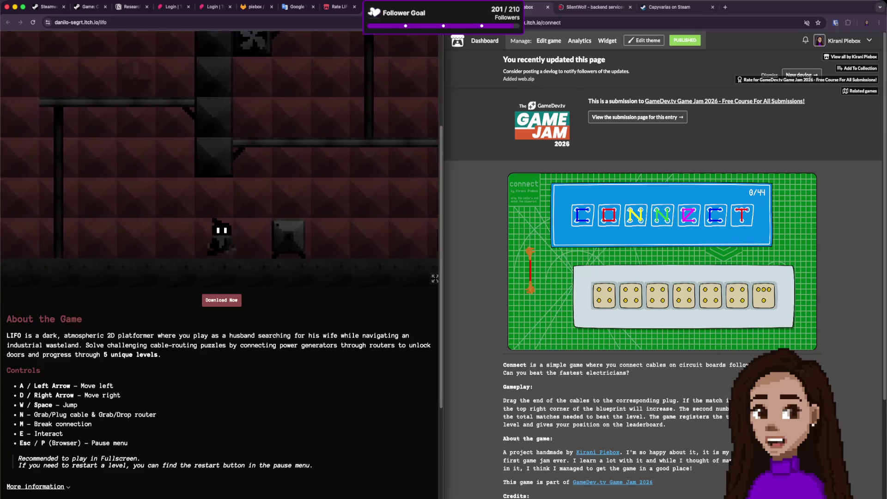
{"action": "key", "text": "n"}
{"action": "key", "text": "d"}
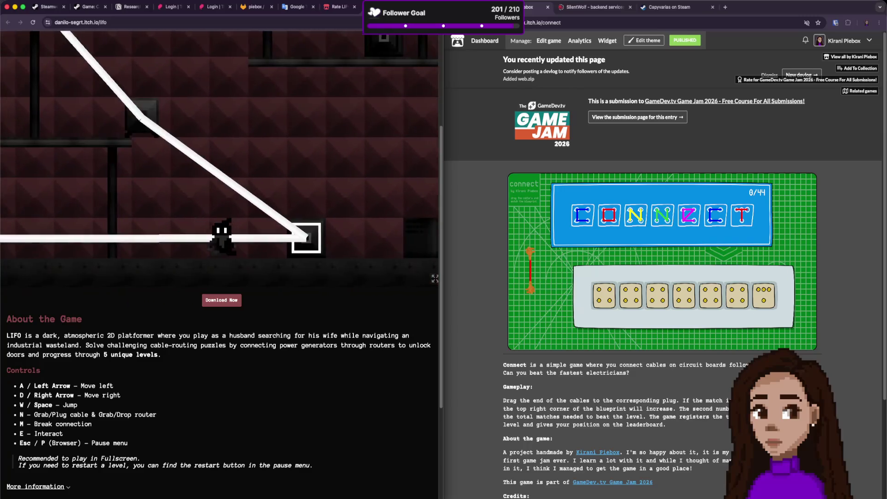
Route the generator cable down a level, plug it into the box, and carry it on toward the router above.
{"action": "key", "text": "a"}
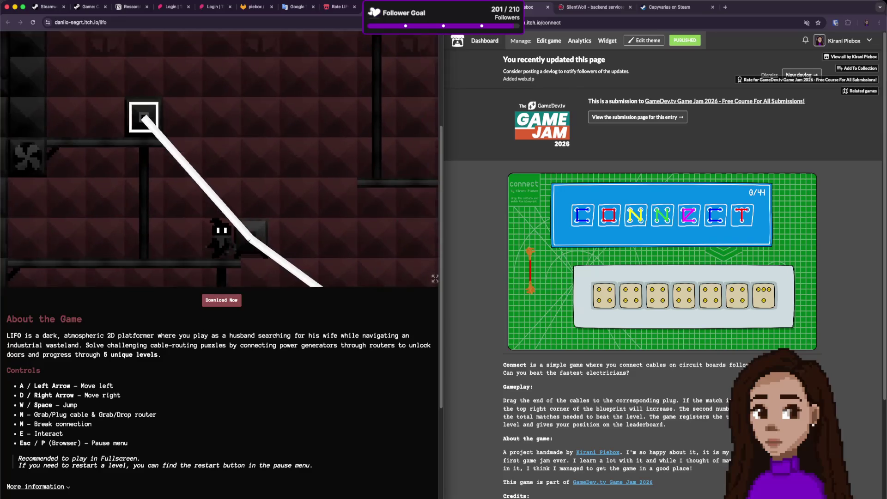
{"action": "key", "text": "a"}
{"action": "key", "text": "d"}
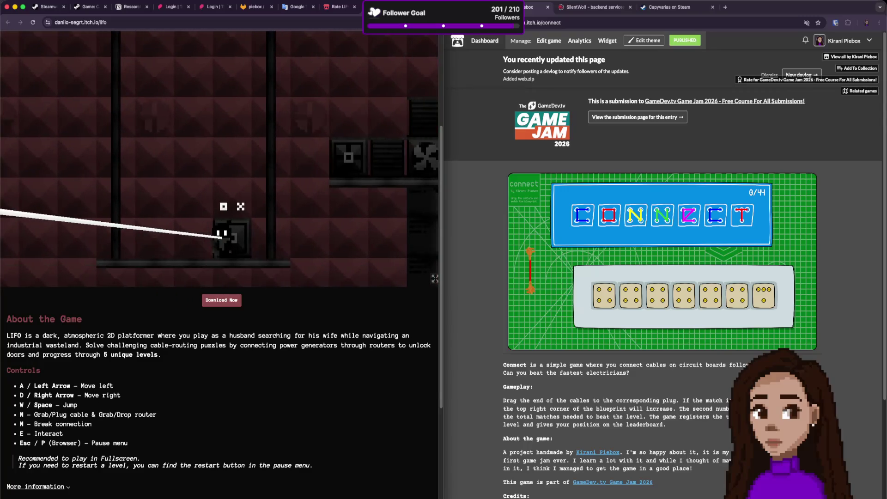
{"action": "key", "text": "n"}
{"action": "key", "text": "d"}
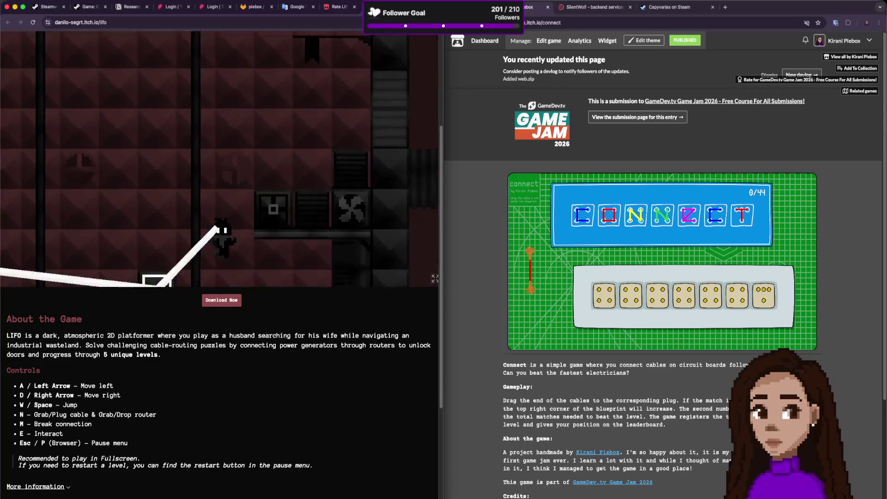
{"action": "key", "text": "n"}
{"action": "key", "text": "d"}
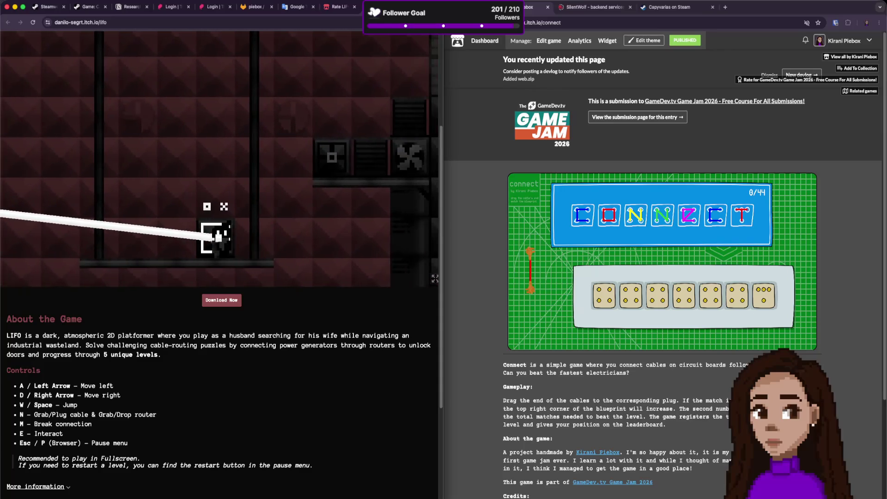
{"action": "key", "text": "w"}
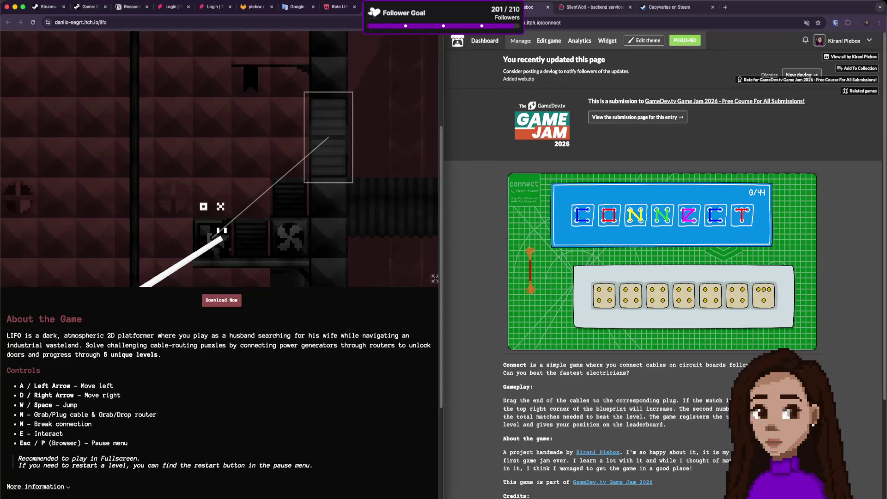
Finish the connection, enter the next room, and read the record player's note.
{"action": "key", "text": "n"}
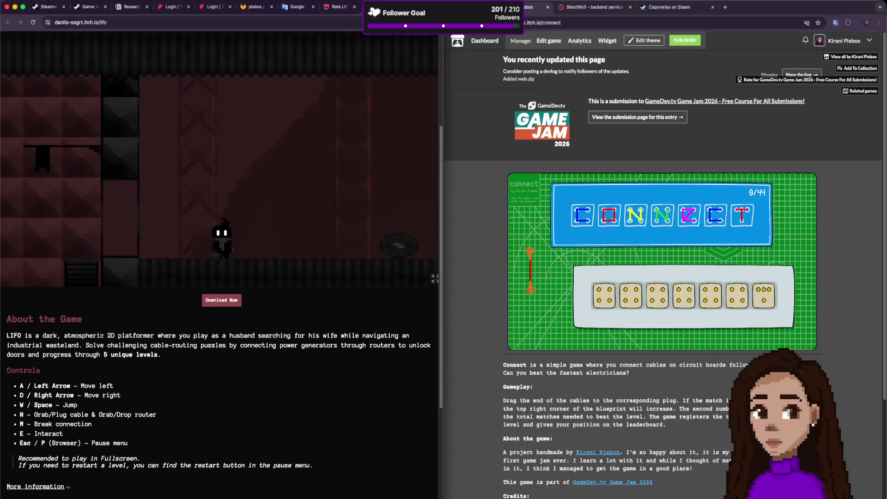
{"action": "key", "text": "d"}
{"action": "key", "text": "e"}
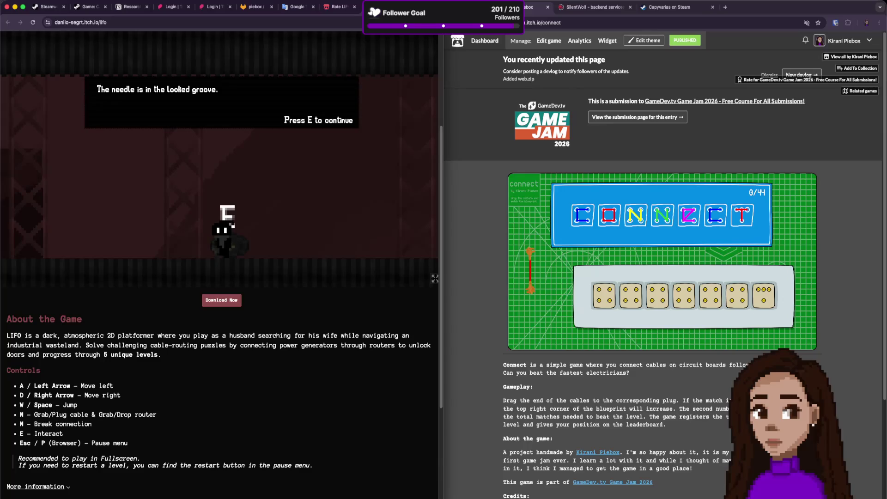
{"action": "key", "text": "e"}
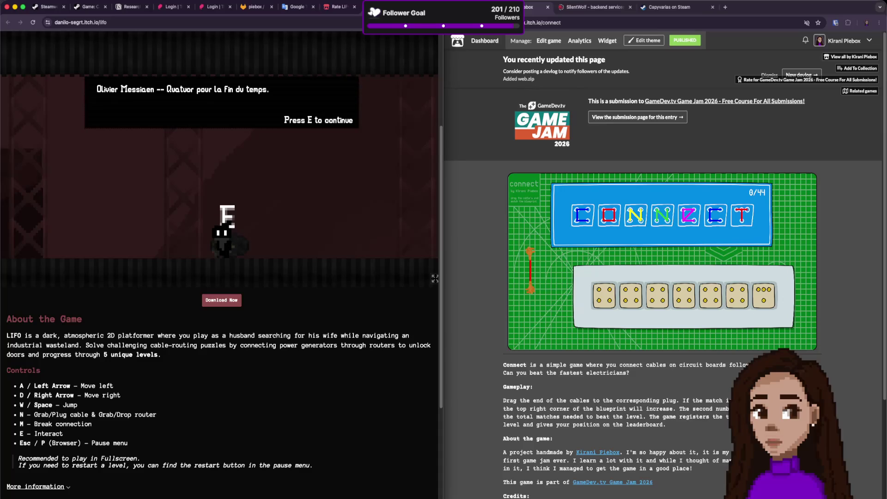
{"action": "key", "text": "e"}
Read and close the locked-groove note naming Messiaen's Quatuor pour la fin du temps.
{"action": "key", "text": "d"}
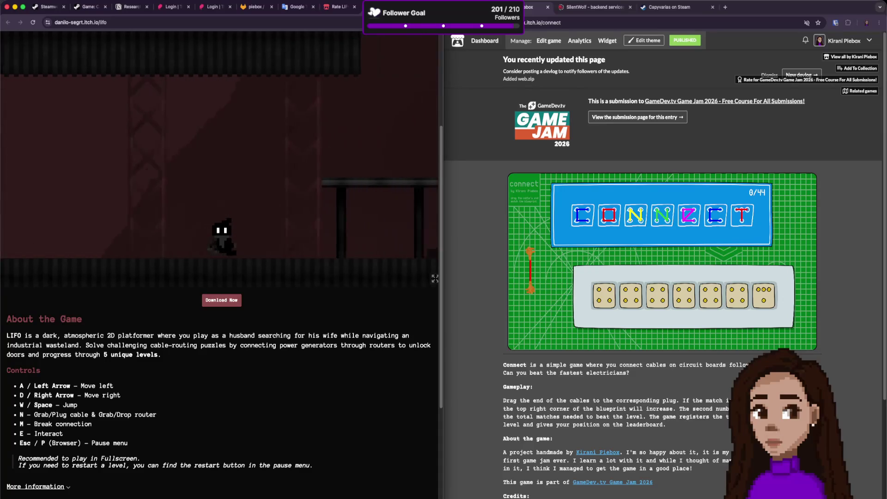
{"action": "key", "text": "d"}
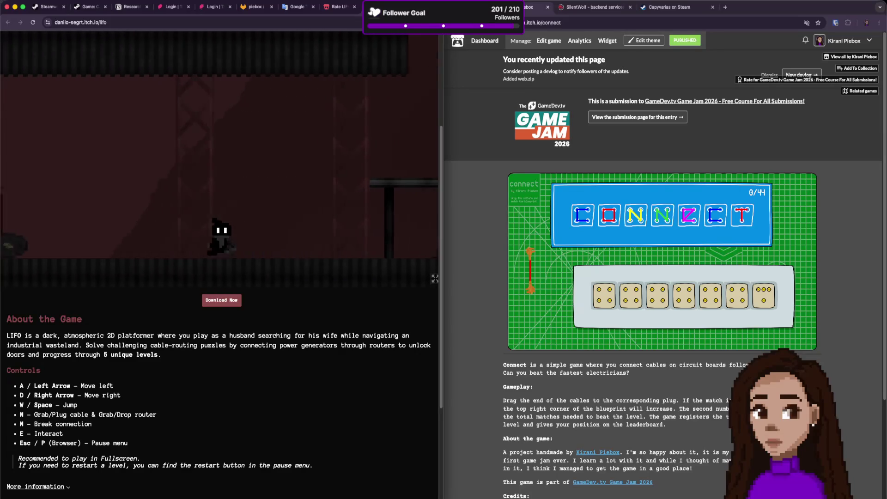
{"action": "key", "text": "e"}
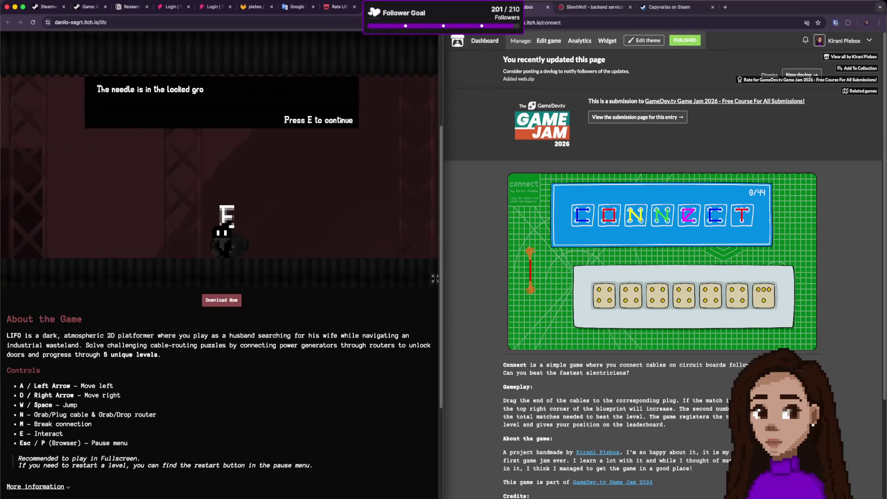
{"action": "key", "text": "e"}
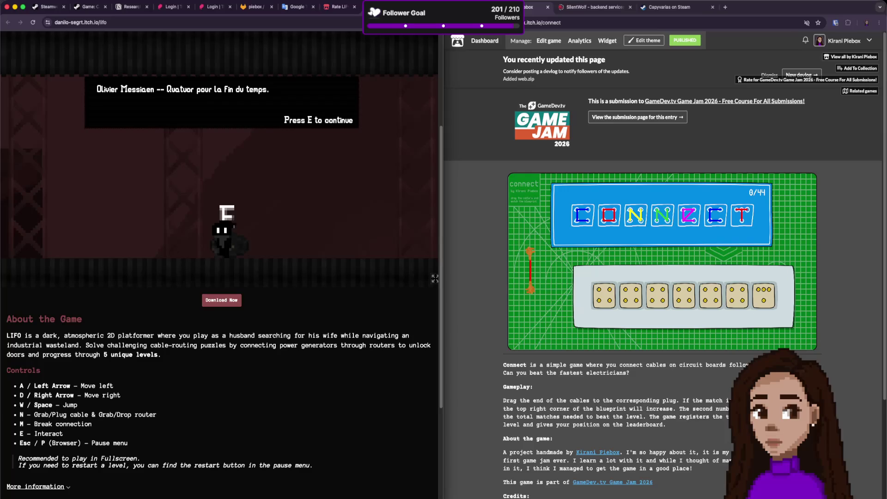
{"action": "key", "text": "e"}
Walk past the stair blocks to the lower floor and inspect the torn paper by the box.
{"action": "key", "text": "d"}
{"action": "key", "text": "d"}
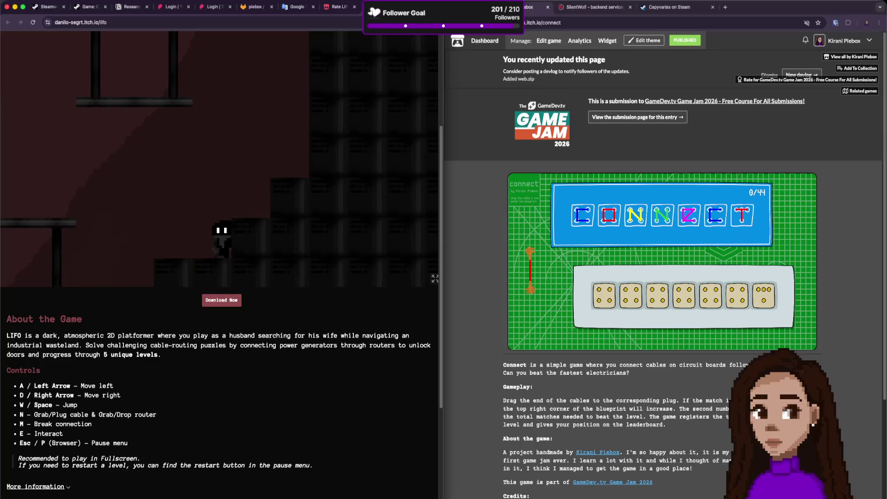
{"action": "key", "text": "a"}
{"action": "key", "text": "a"}
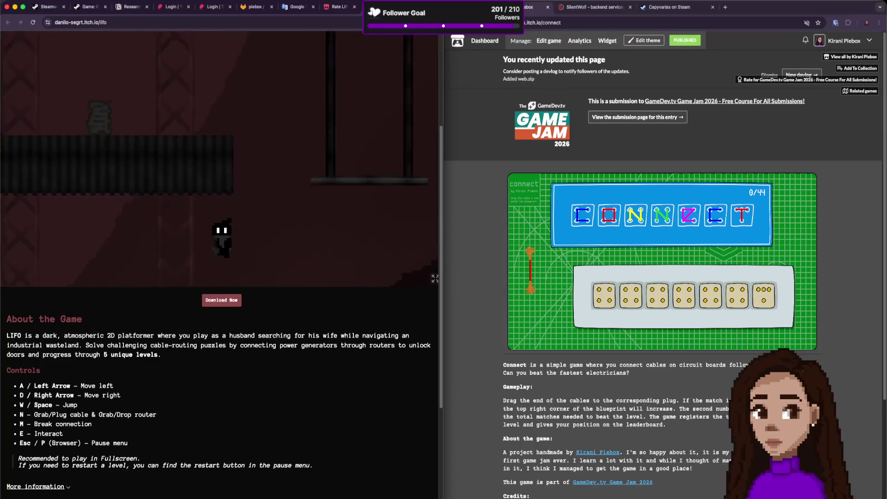
{"action": "key", "text": "d"}
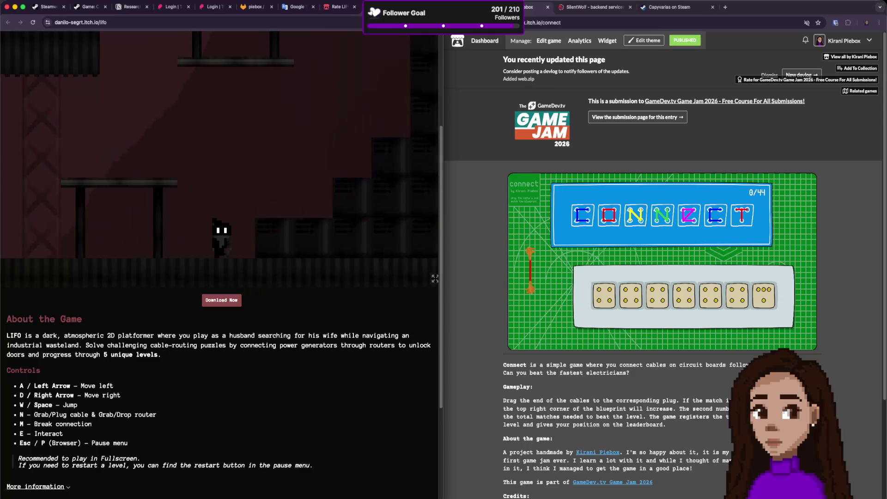
{"action": "key", "text": "a"}
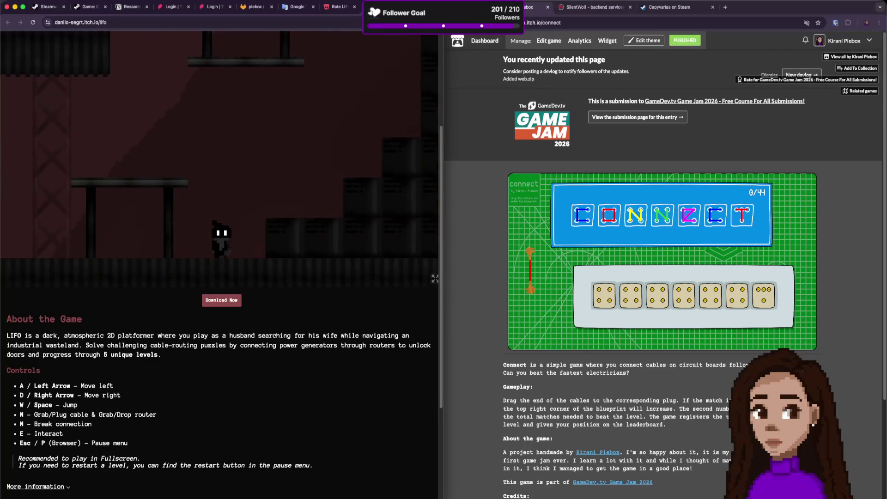
{"action": "key", "text": "d"}
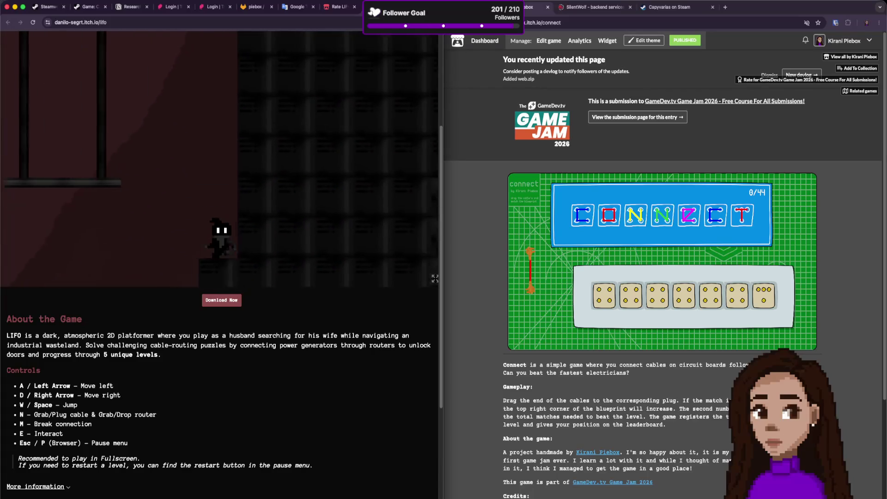
{"action": "key", "text": "a"}
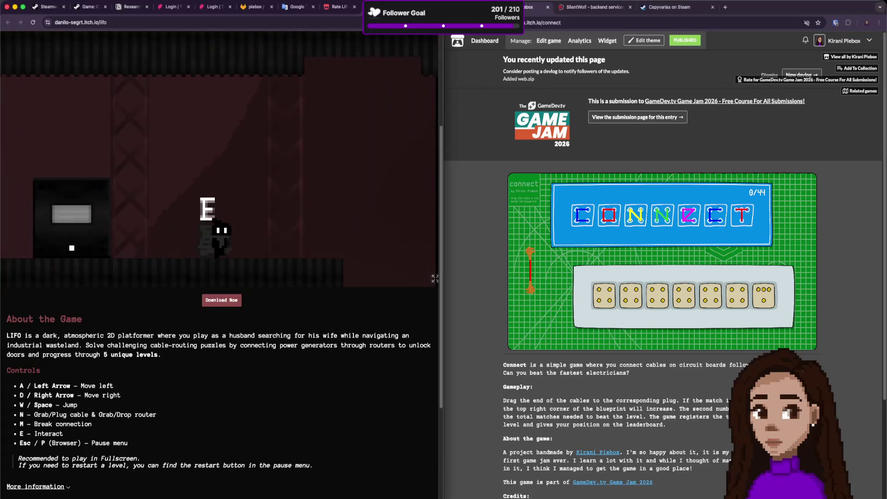
{"action": "key", "text": "e"}
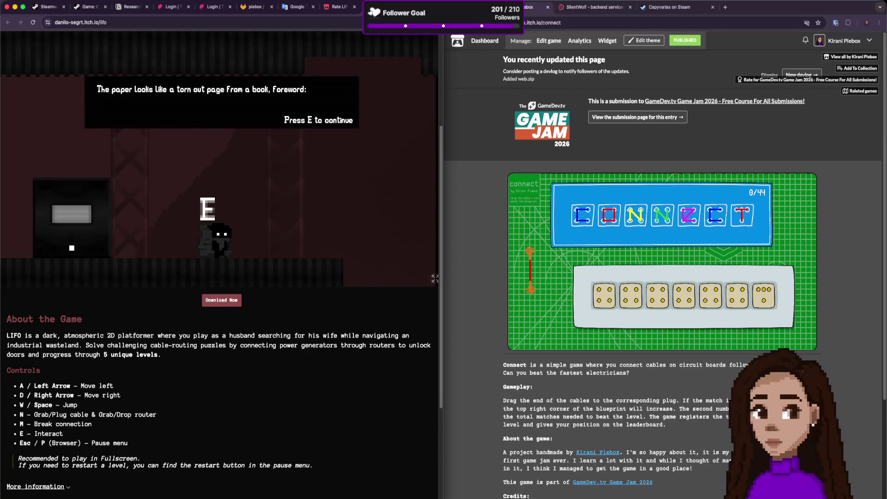
Read the torn page past "We are cut off from the grid." to the Lifo Valley food-train passage.
{"action": "key", "text": "e"}
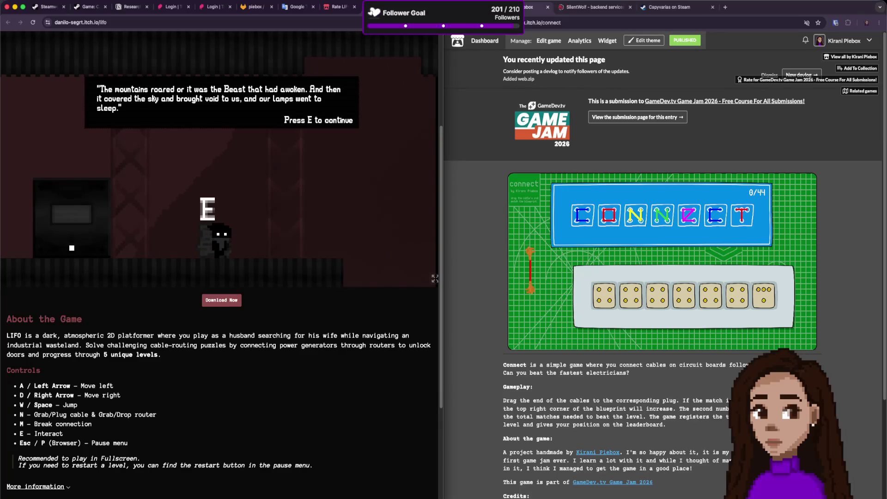
{"action": "key", "text": "e"}
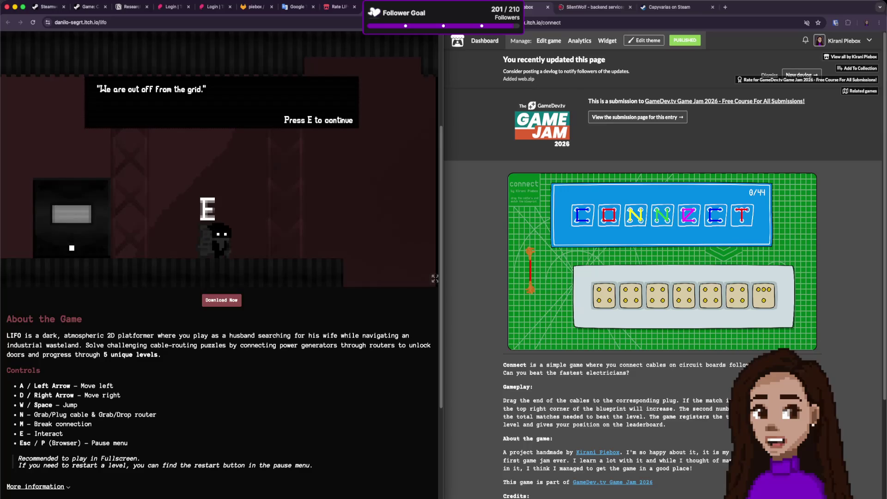
{"action": "key", "text": "e"}
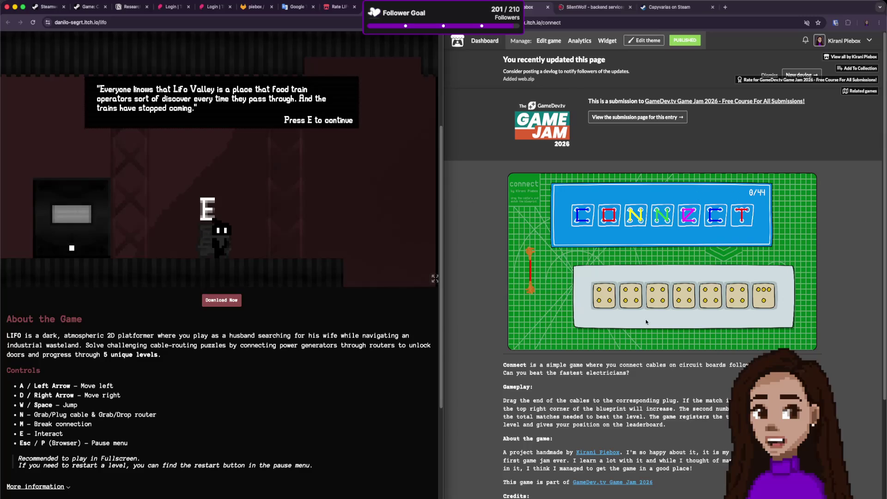
On the Connect page, select the "Spider Discotheque" music credit, then scroll back to the Game Jam 2026 banner.
{"action": "left_click", "coordinate": [612, 212]}
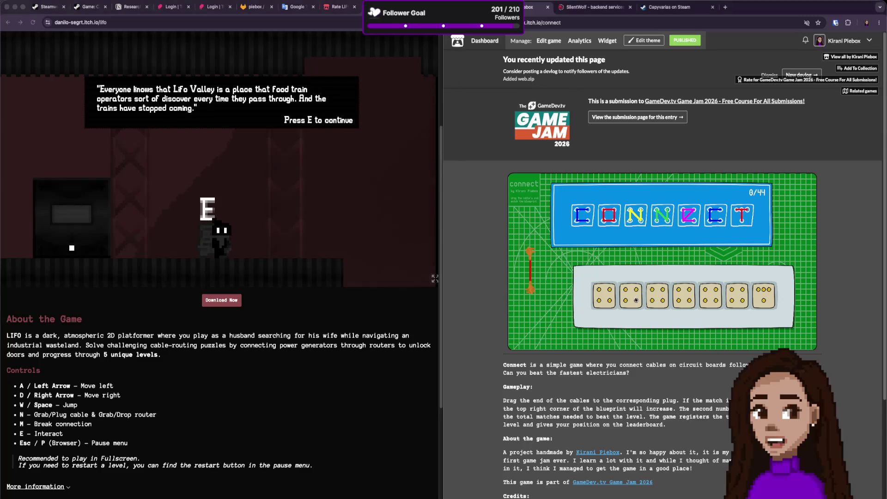
{"action": "scroll", "coordinate": [626, 376], "scroll_direction": "down", "scroll_amount": 1}
{"action": "scroll", "coordinate": [626, 373], "scroll_direction": "down", "scroll_amount": 2}
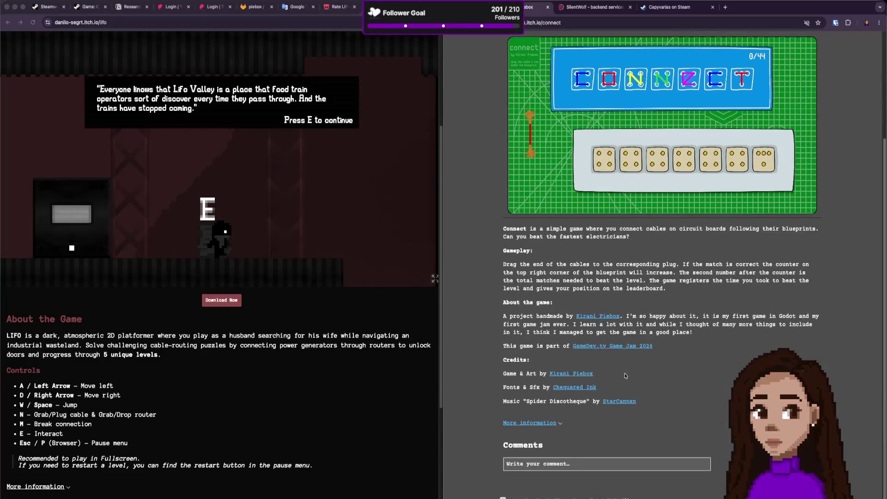
{"action": "left_click_drag", "start_coordinate": [507, 403], "coordinate": [678, 408]}
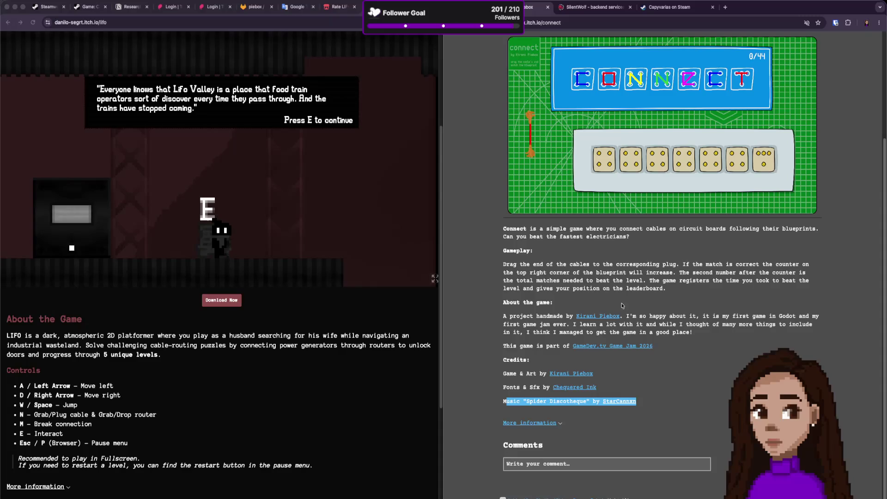
{"action": "scroll", "coordinate": [622, 305], "scroll_direction": "up", "scroll_amount": 3}
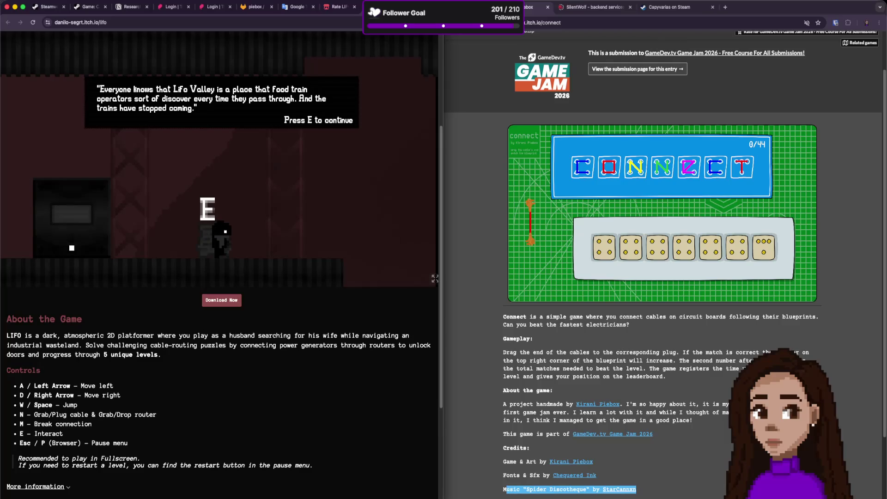
Finish the avalanche dialogue, close it, and walk over to the terminal.
{"action": "key", "text": "e"}
{"action": "key", "text": "e"}
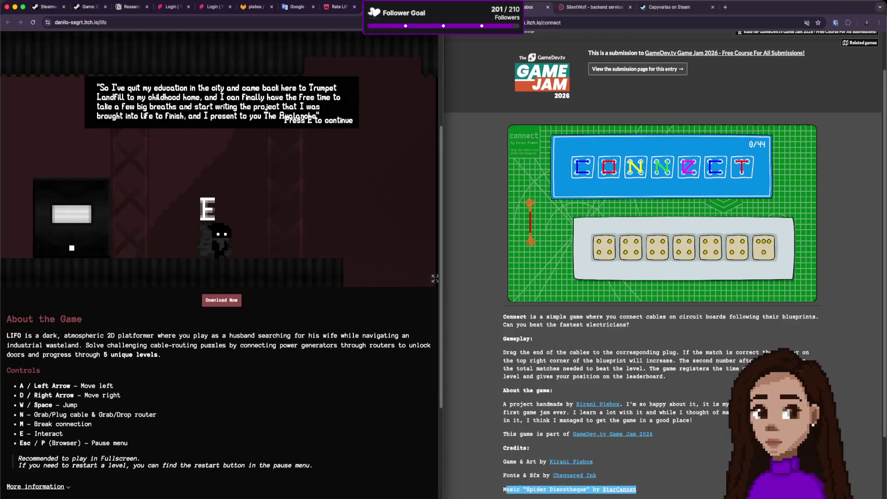
{"action": "key", "text": "e"}
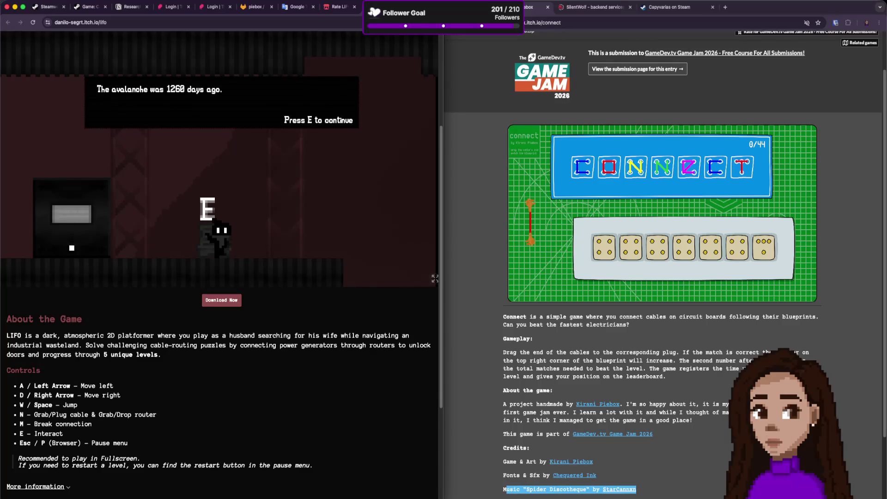
{"action": "key", "text": "e"}
{"action": "key", "text": "a"}
{"action": "key", "text": "d"}
{"action": "key", "text": "a"}
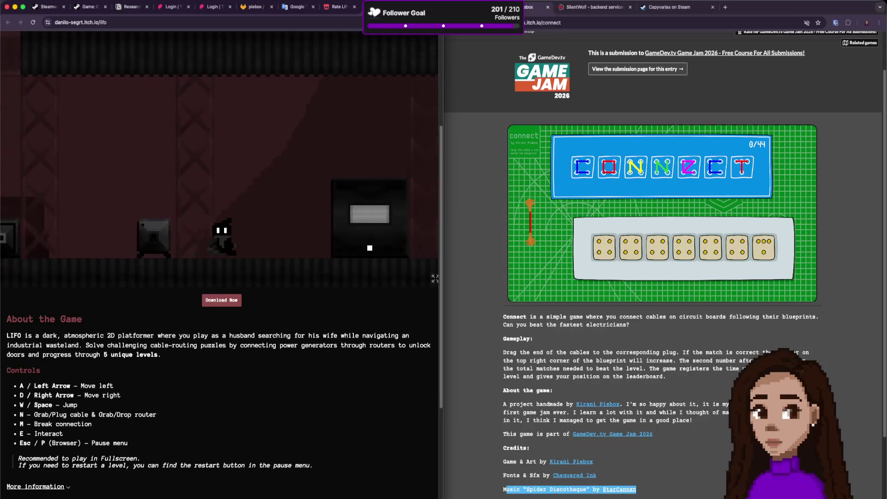
{"action": "key", "text": "d"}
{"action": "key", "text": "d"}
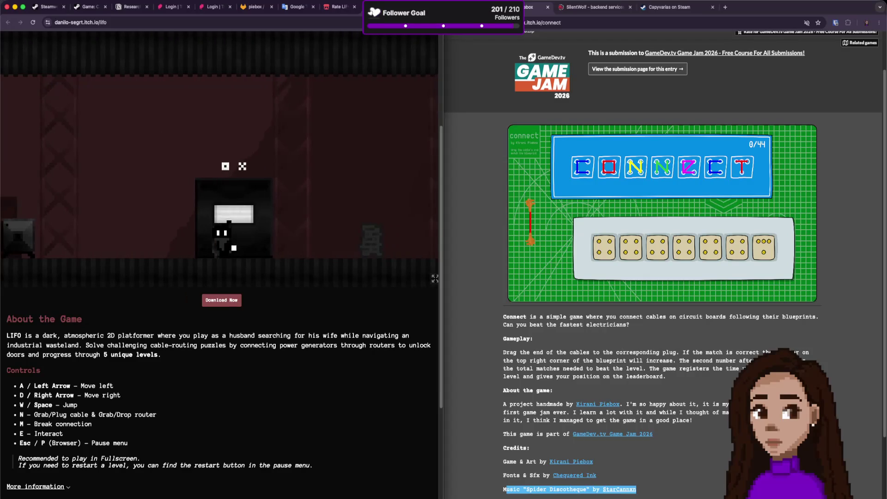
Haul the cable to the dark machine, then walk through the girders to the router box.
{"action": "key", "text": "a"}
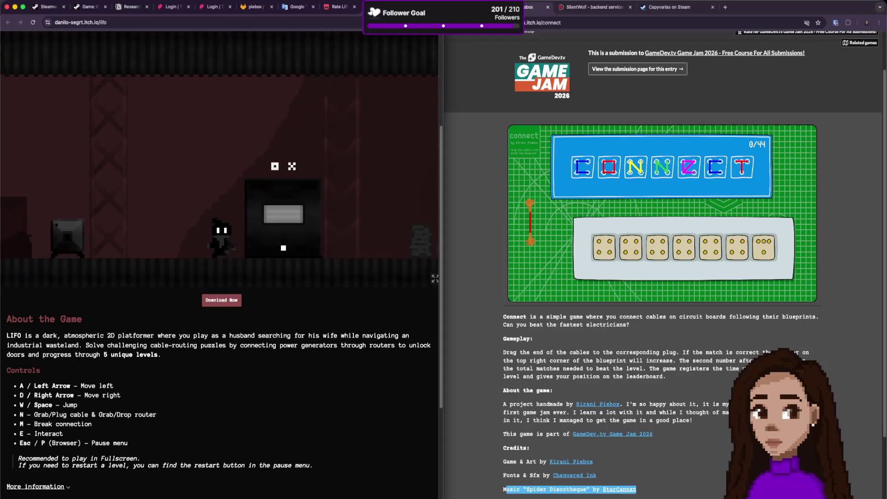
{"action": "key", "text": "d"}
{"action": "key", "text": "n"}
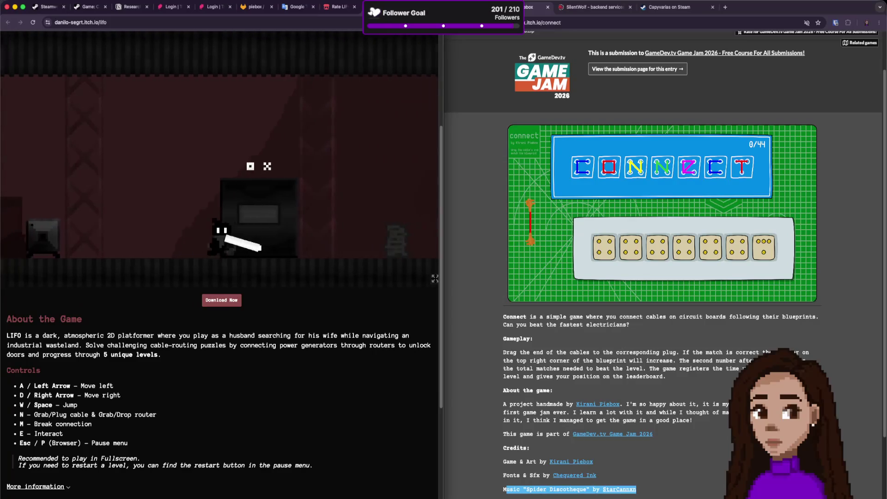
{"action": "key", "text": "a"}
{"action": "key", "text": "d"}
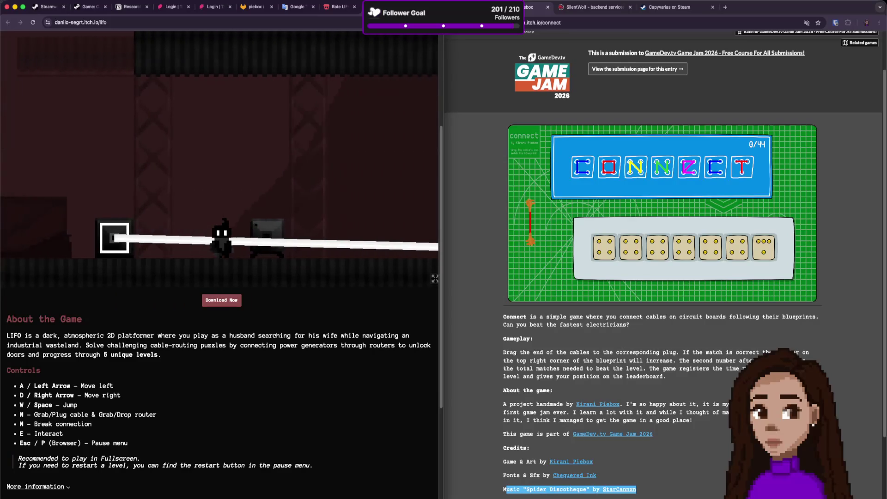
{"action": "key", "text": "n"}
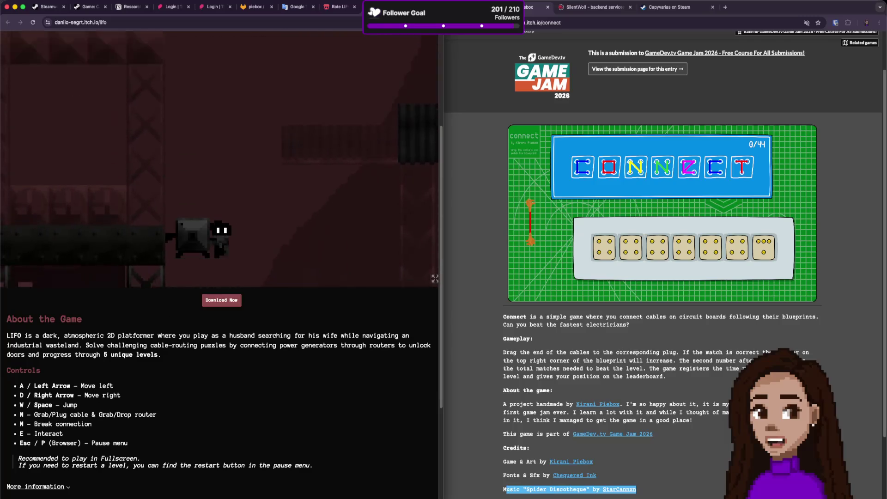
{"action": "key", "text": "a"}
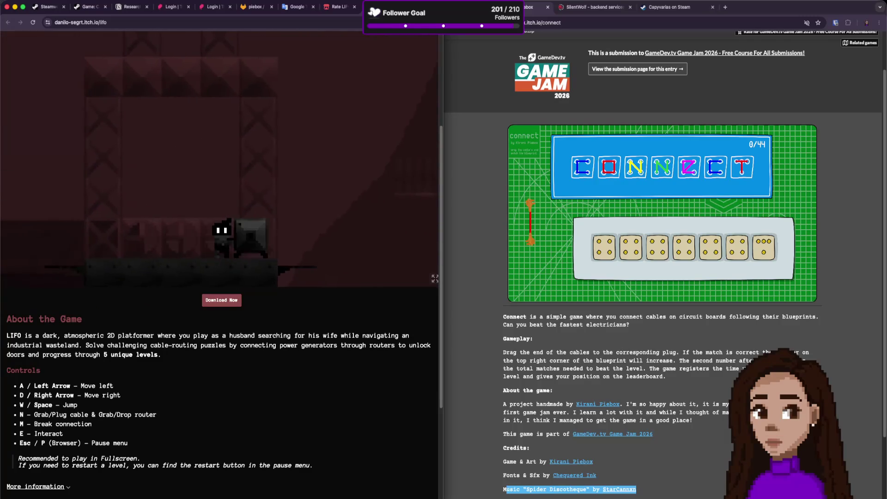
{"action": "key", "text": "a"}
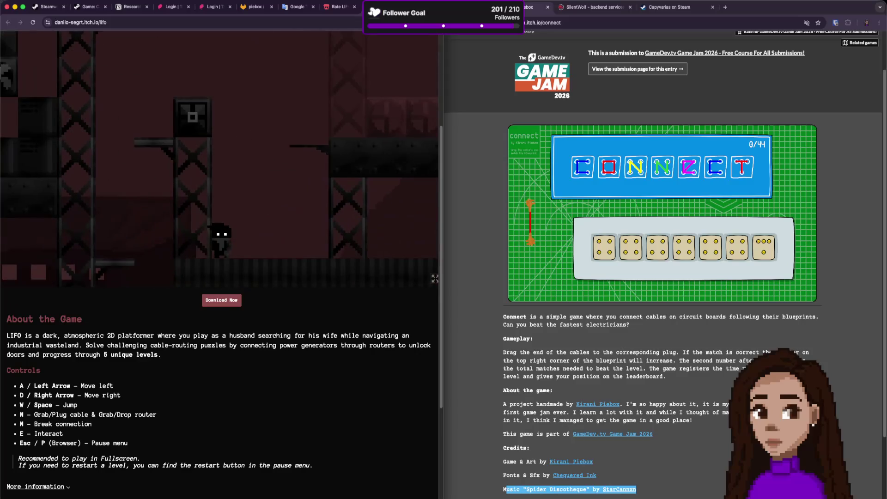
{"action": "key", "text": "d"}
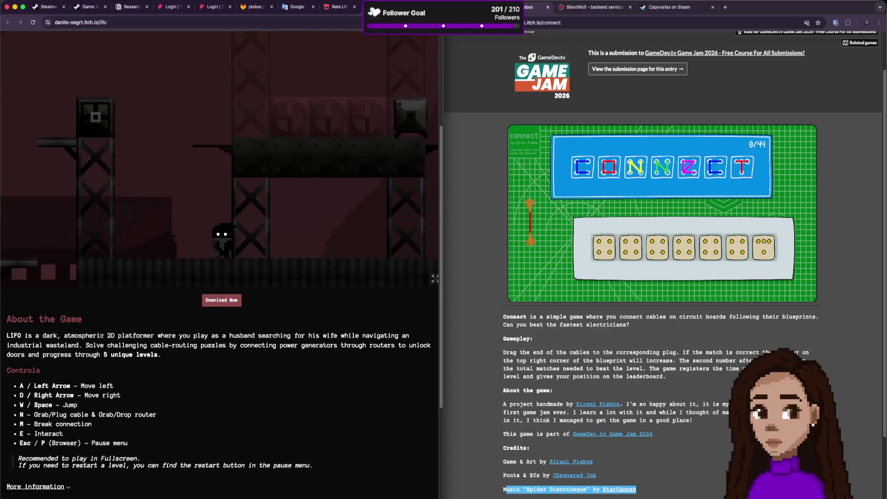
{"action": "key", "text": "d"}
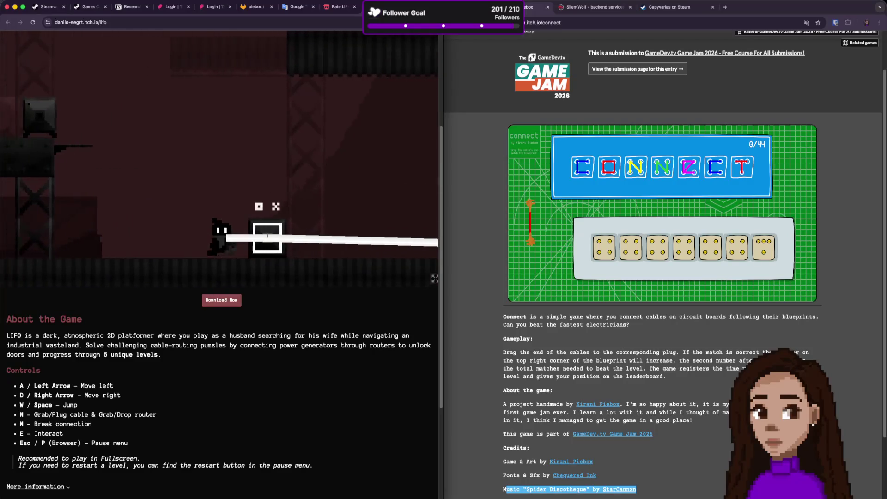
Take the router and cable to the grey box and read its Pygmalintellect and word-salad lines.
{"action": "key", "text": "n"}
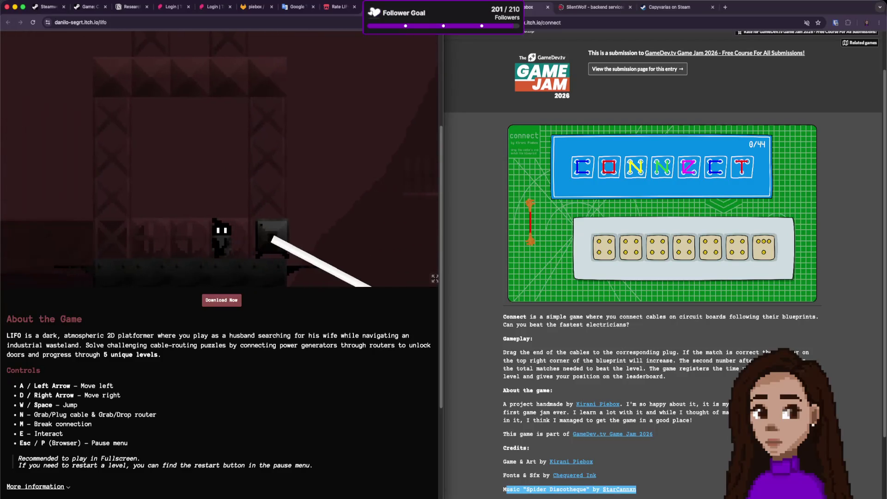
{"action": "key", "text": "w"}
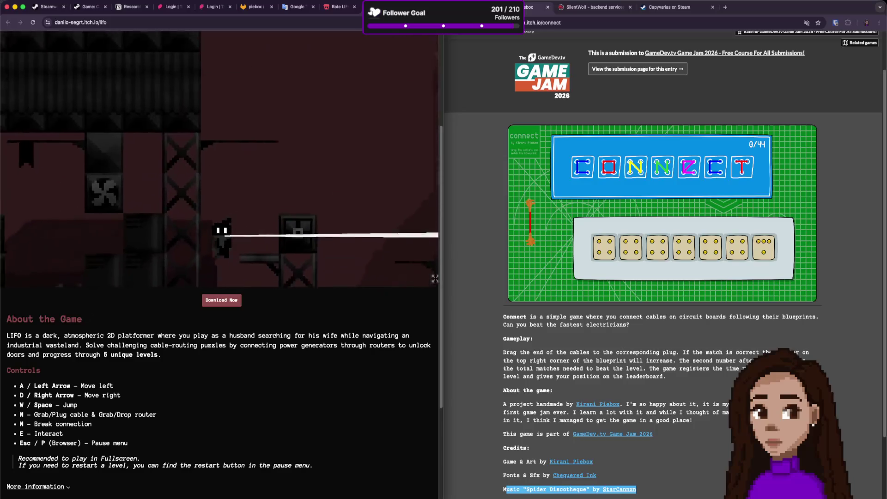
{"action": "key", "text": "d"}
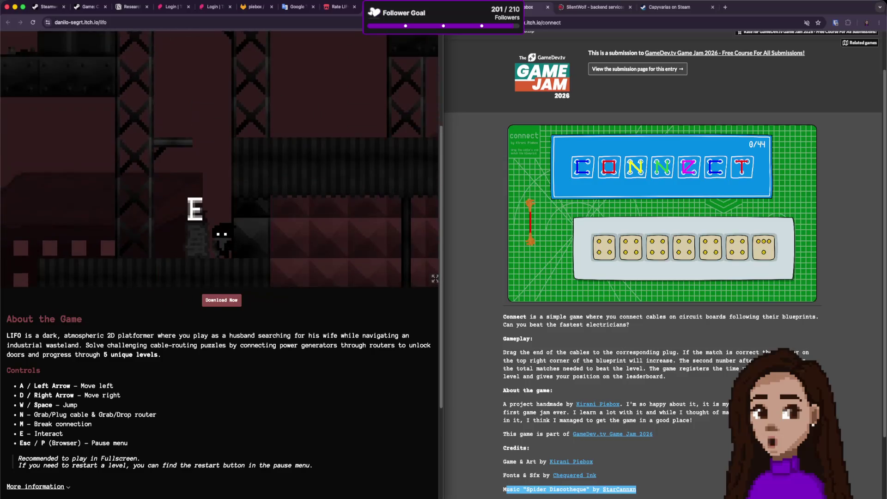
{"action": "key", "text": "e"}
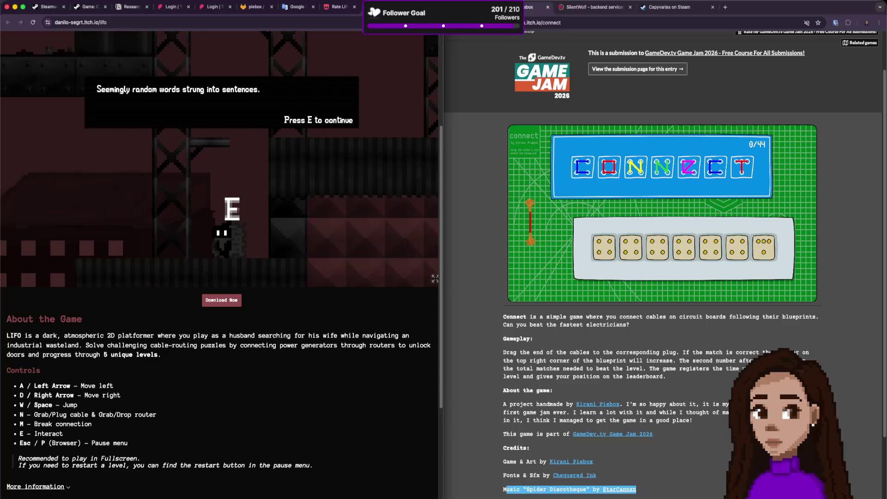
{"action": "key", "text": "e"}
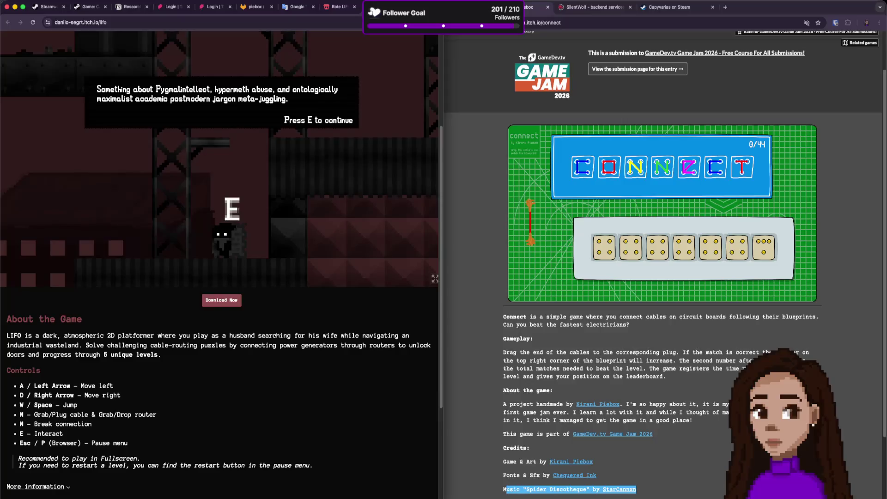
{"action": "key", "text": "e"}
{"action": "key", "text": "e"}
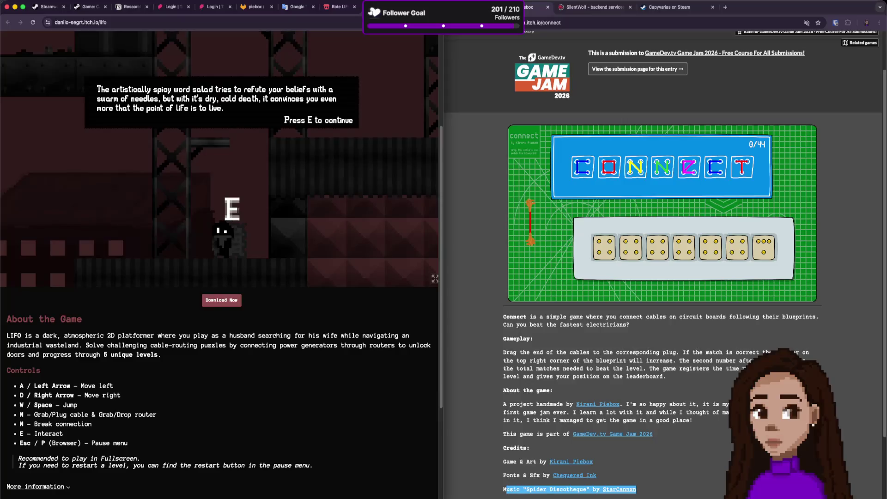
{"action": "key", "text": "e"}
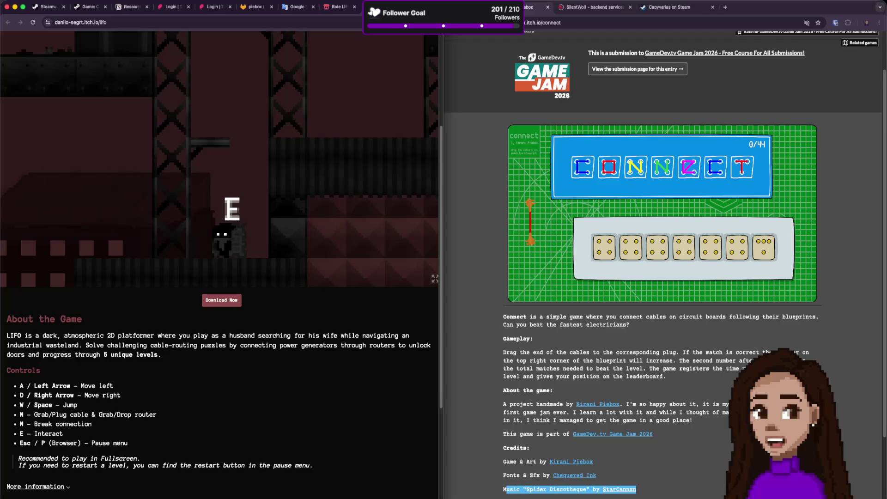
Jump to the higher ledge past the tower, carry a cable onto the new box, and plug it in.
{"action": "key", "text": "a"}
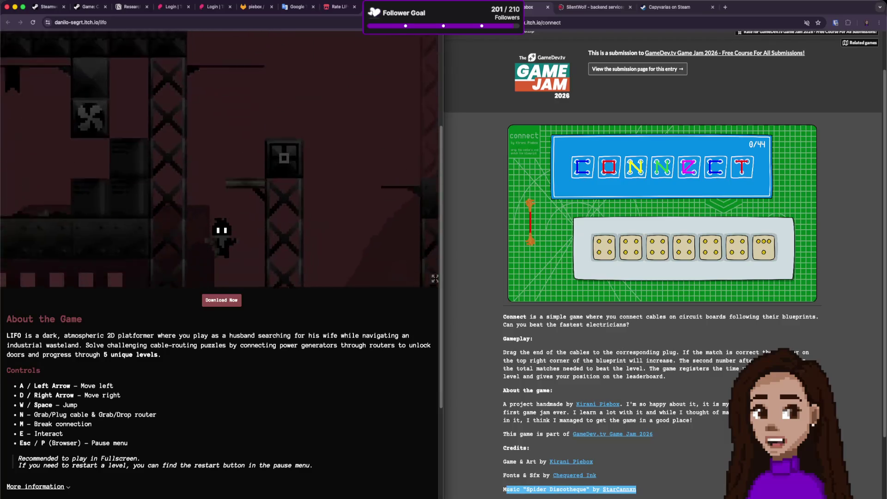
{"action": "key", "text": "a"}
{"action": "key", "text": "w"}
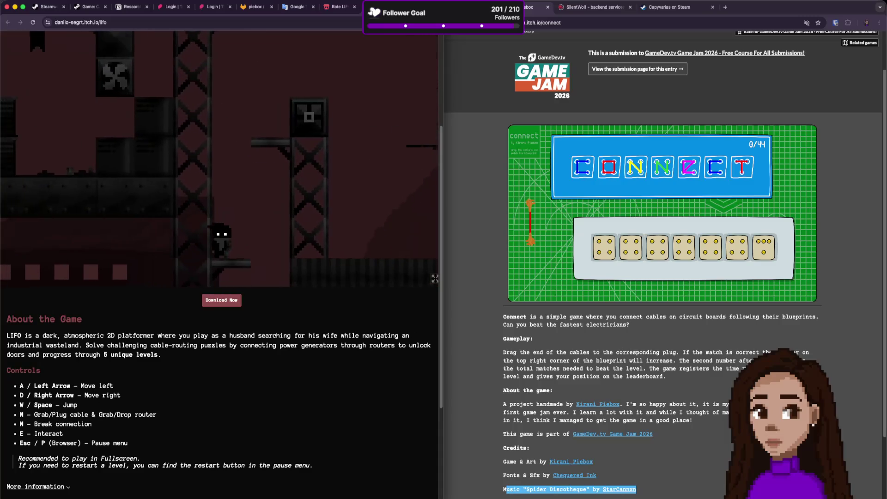
{"action": "key", "text": "w"}
{"action": "key", "text": "d"}
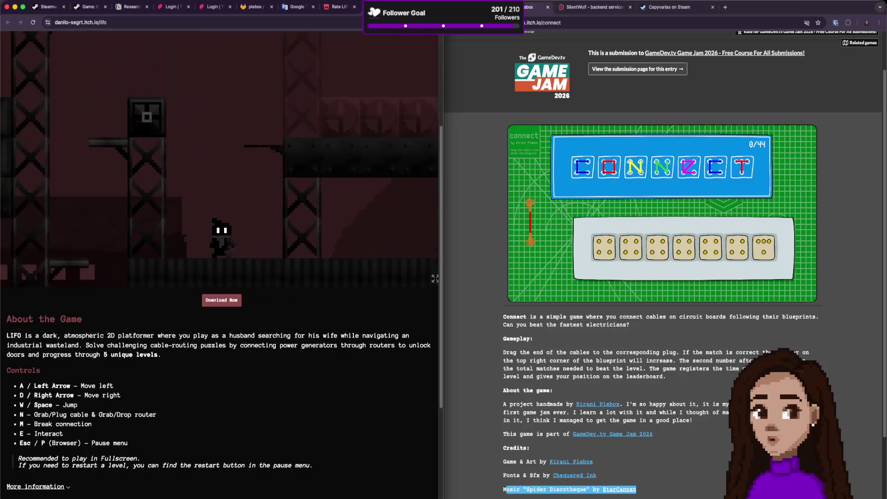
{"action": "key", "text": "d"}
{"action": "key", "text": "n"}
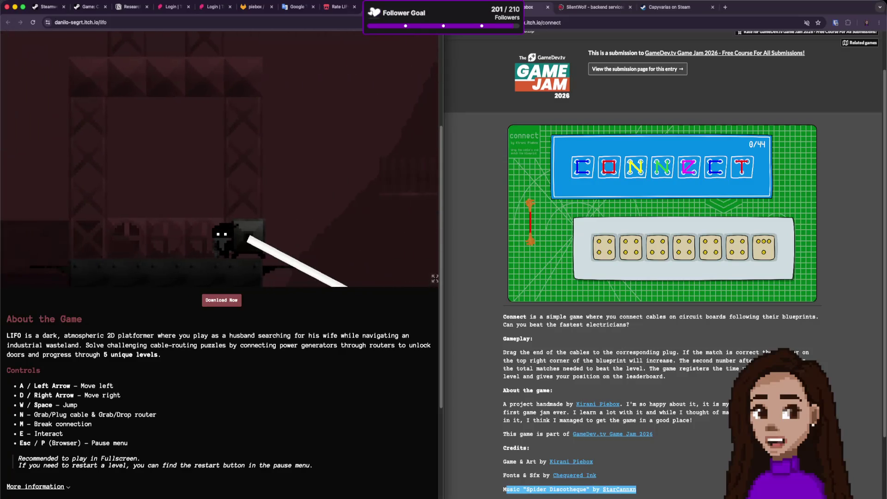
{"action": "key", "text": "d"}
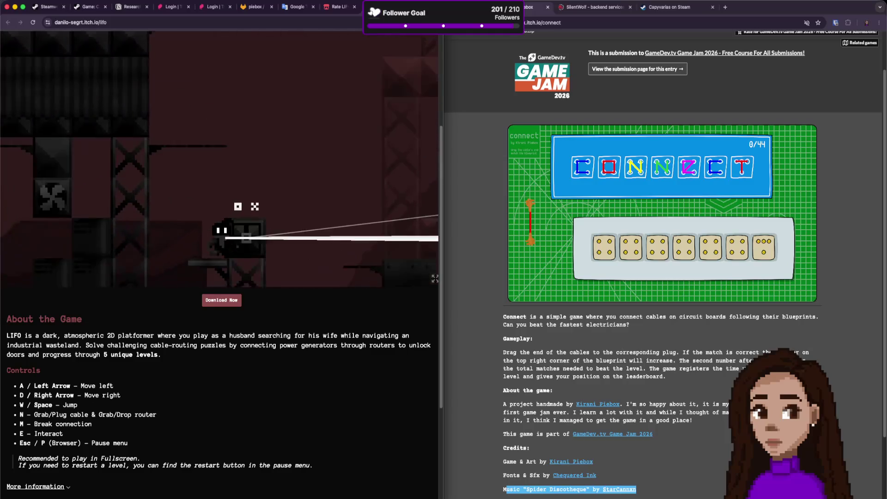
{"action": "key", "text": "n"}
Cross the raised platform, descend to the lower area, and reach the machine.
{"action": "key", "text": "a"}
{"action": "key", "text": "d"}
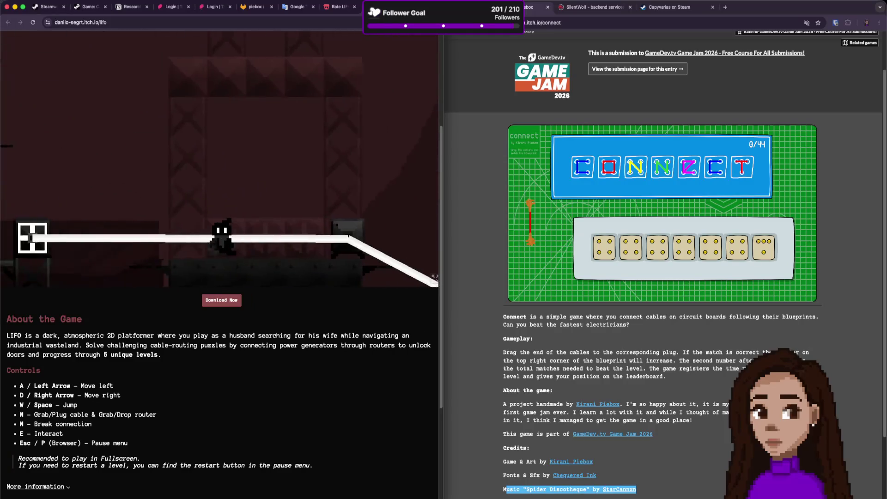
{"action": "key", "text": "a"}
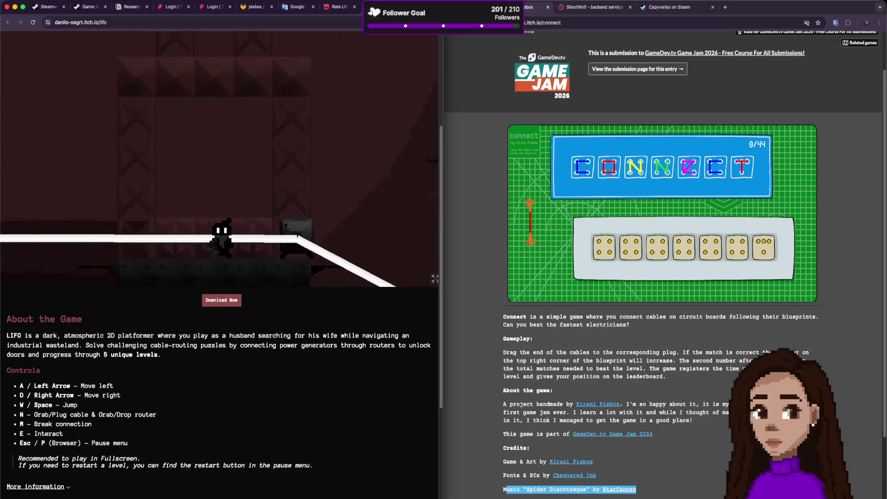
{"action": "key", "text": "d"}
{"action": "key", "text": "d"}
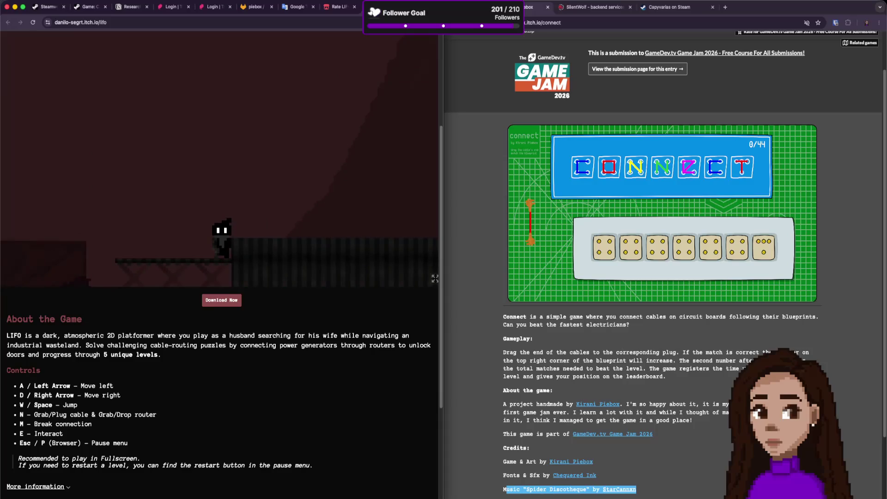
{"action": "key", "text": "w"}
{"action": "key", "text": "d"}
{"action": "key", "text": "d"}
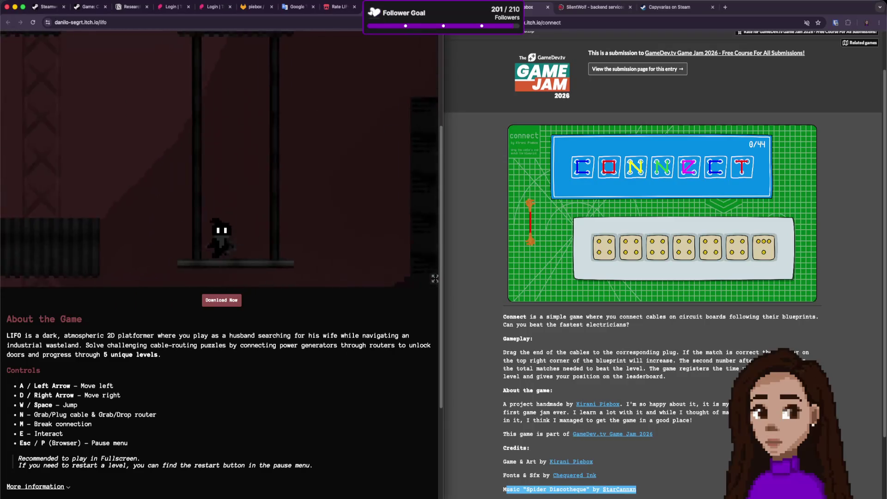
{"action": "key", "text": "e"}
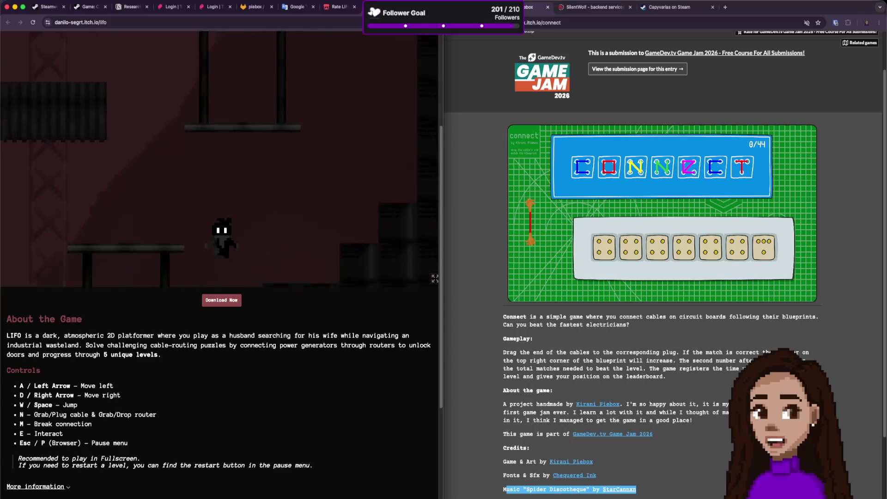
{"action": "key", "text": "d"}
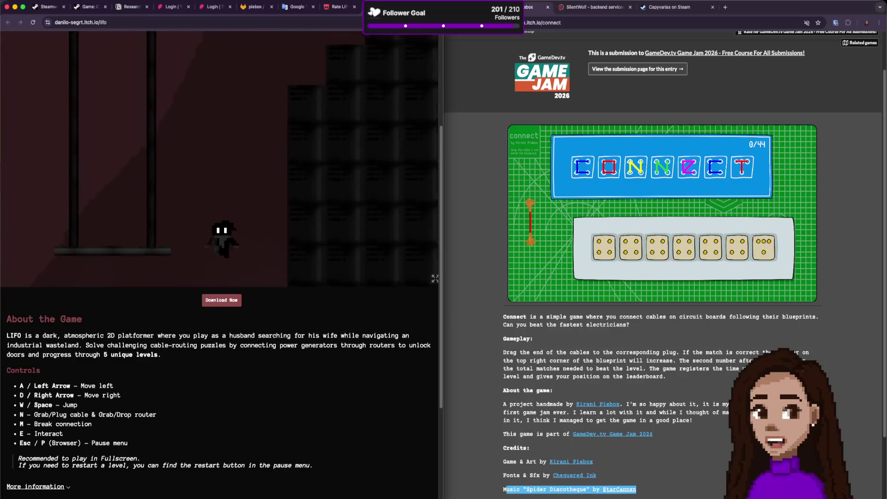
{"action": "key", "text": "d"}
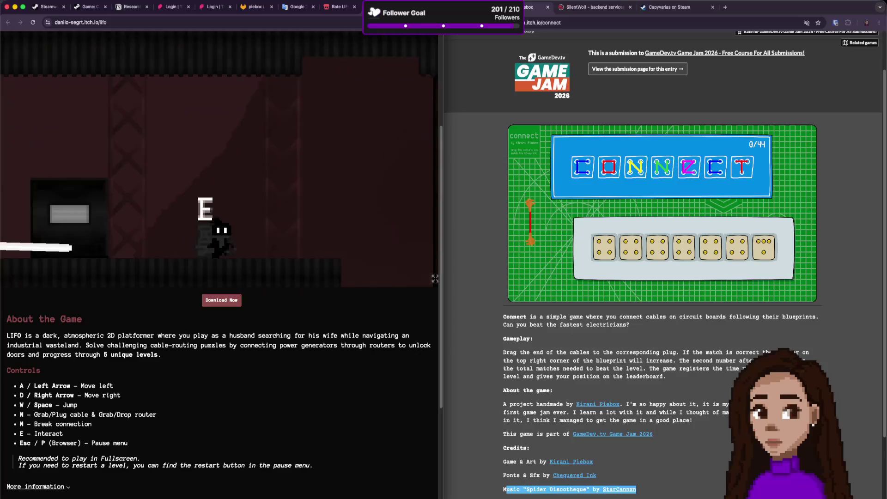
{"action": "key", "text": "e"}
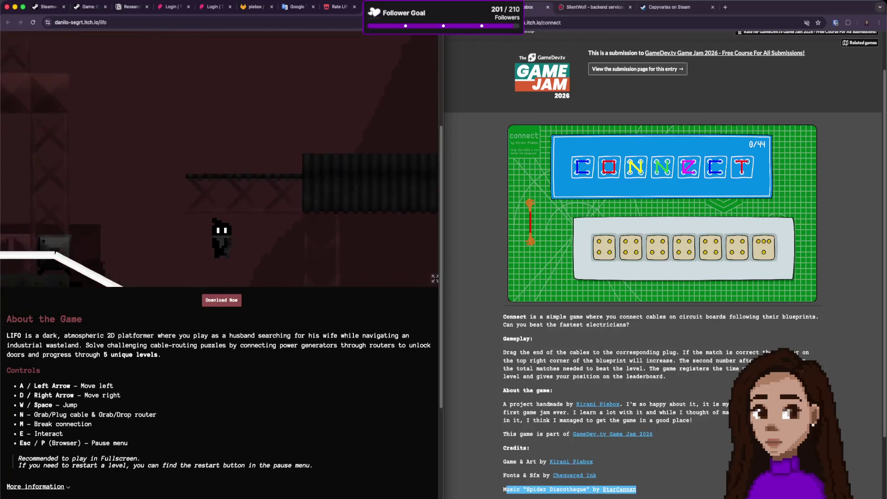
Walk right across the platforms to the building door and enter Rotorvator Corp.
{"action": "key", "text": "a"}
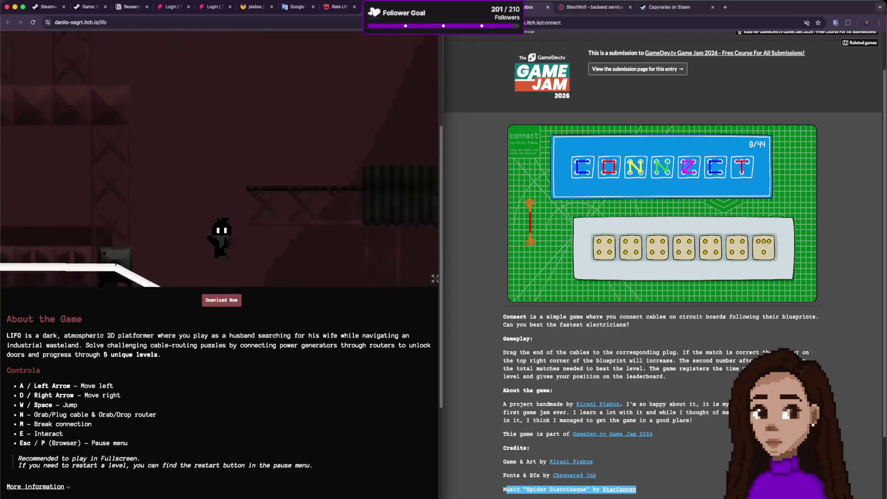
{"action": "key", "text": "a"}
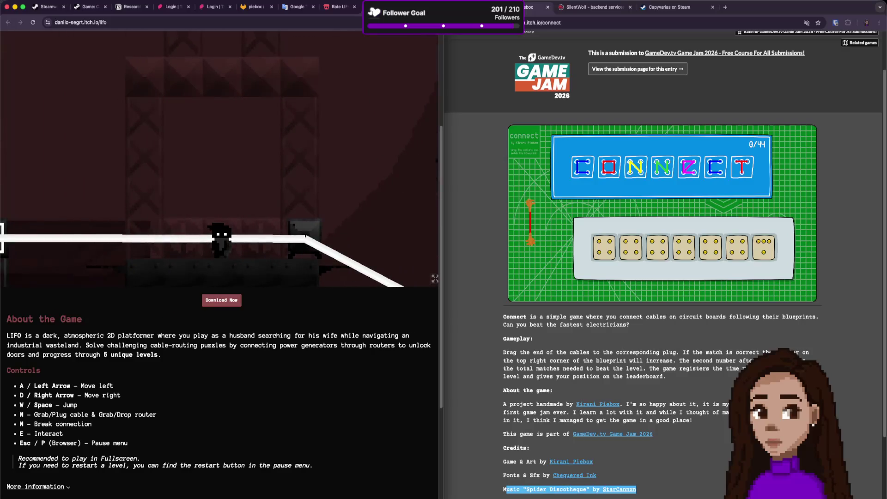
{"action": "key", "text": "d"}
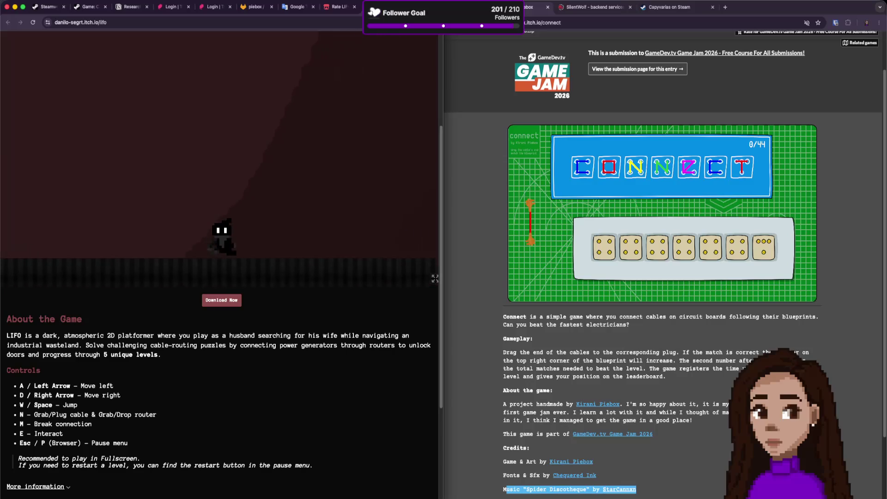
{"action": "key", "text": "d"}
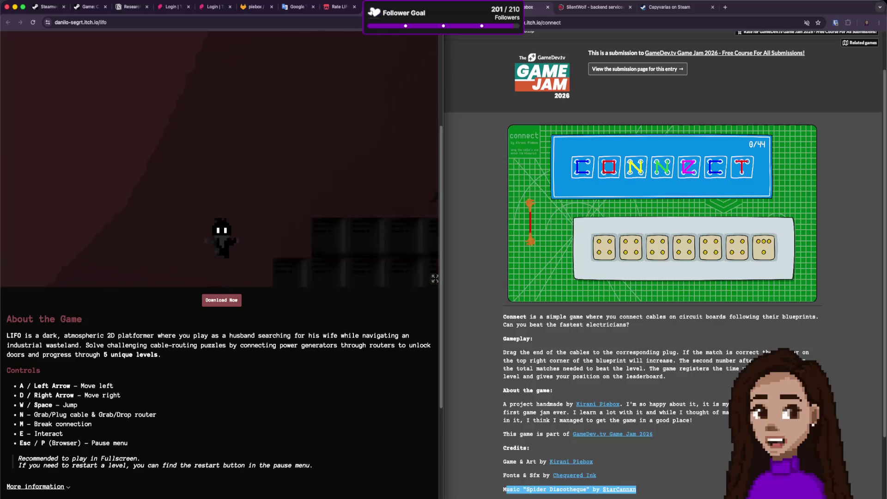
{"action": "key", "text": "d"}
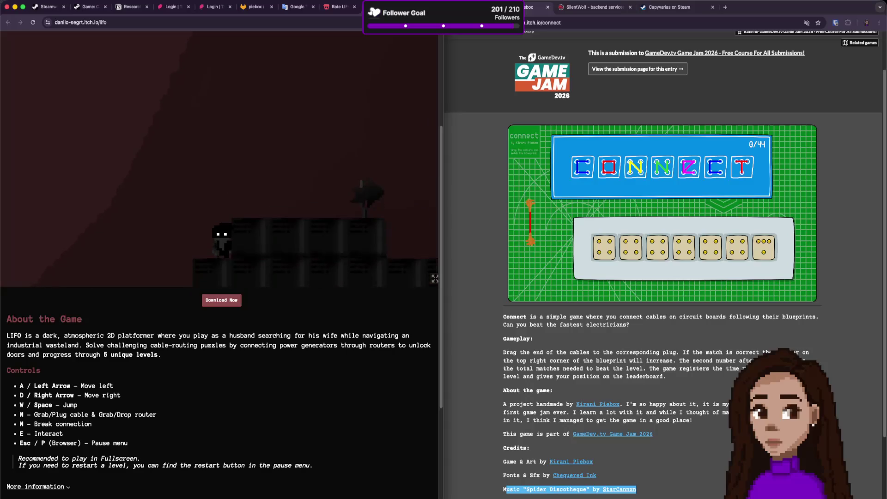
{"action": "key", "text": "d"}
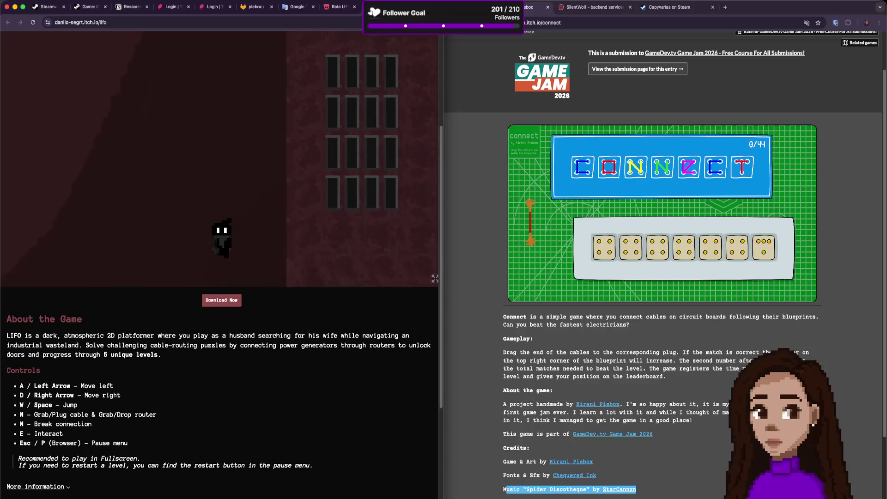
{"action": "key", "text": "d"}
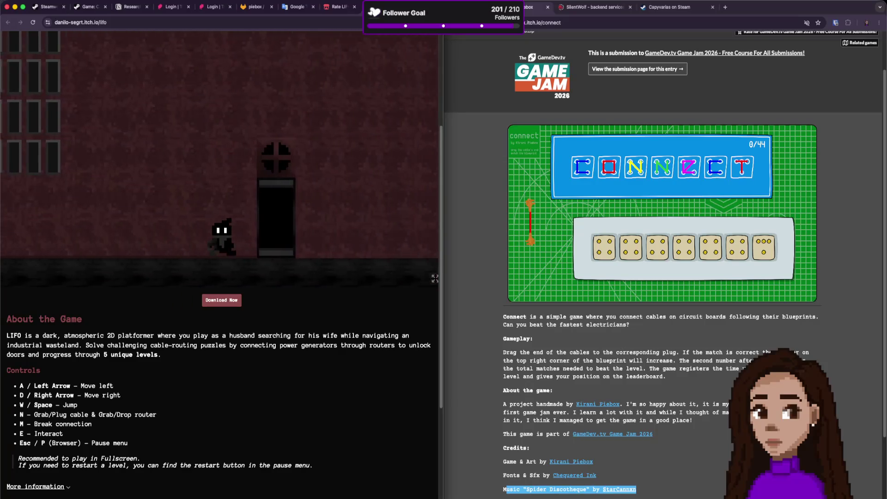
{"action": "key", "text": "d"}
{"action": "key", "text": "e"}
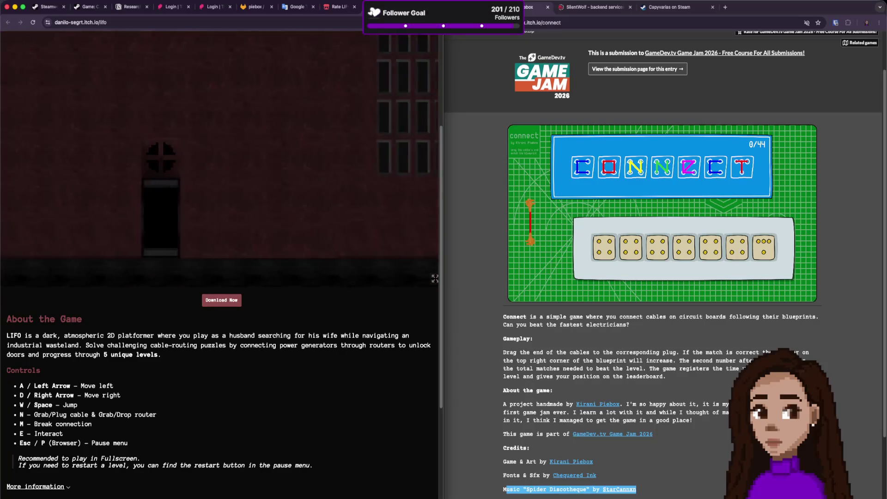
Read and dismiss the Rotorvator Corp. speech about soup cubes from Trumpet Landfill scraps.
{"action": "key", "text": "d"}
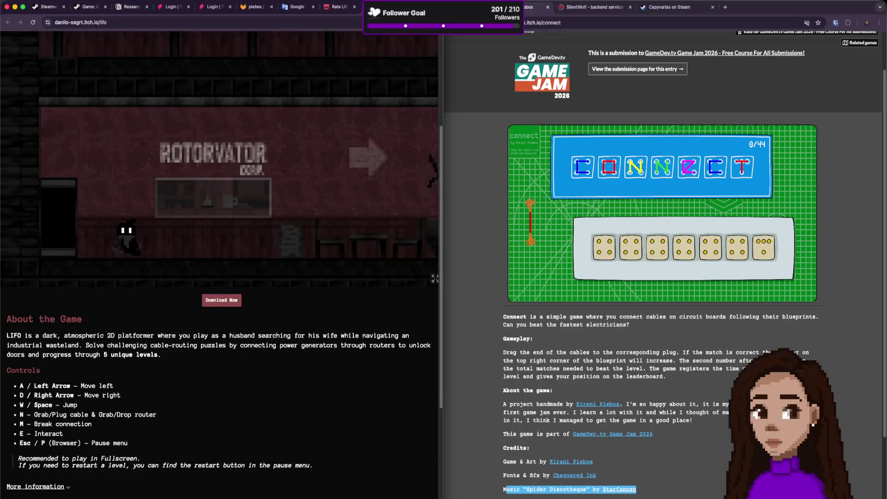
{"action": "key", "text": "a"}
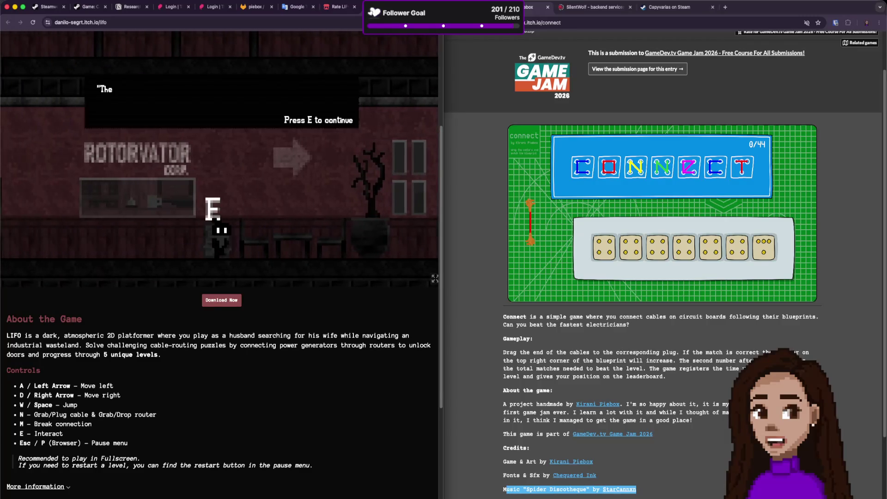
{"action": "key", "text": "e"}
{"action": "key", "text": "e"}
{"action": "key", "text": "e"}
{"action": "key", "text": "d"}
{"action": "key", "text": "a"}
{"action": "key", "text": "e"}
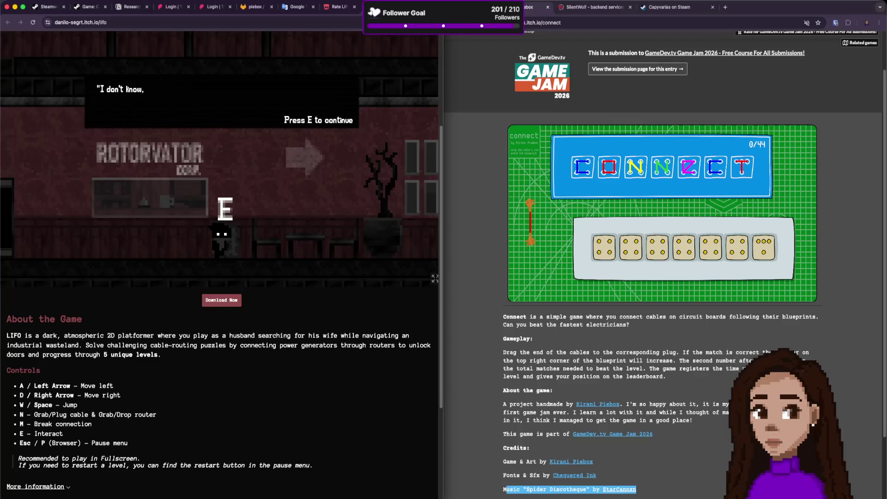
{"action": "key", "text": "e"}
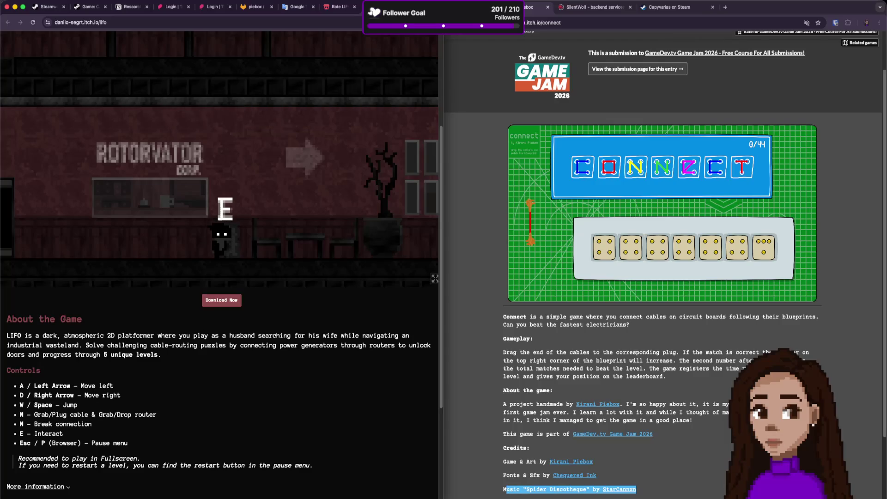
Walk right past the doorway machine and jump up to the floor above.
{"action": "key", "text": "d"}
{"action": "key", "text": "d"}
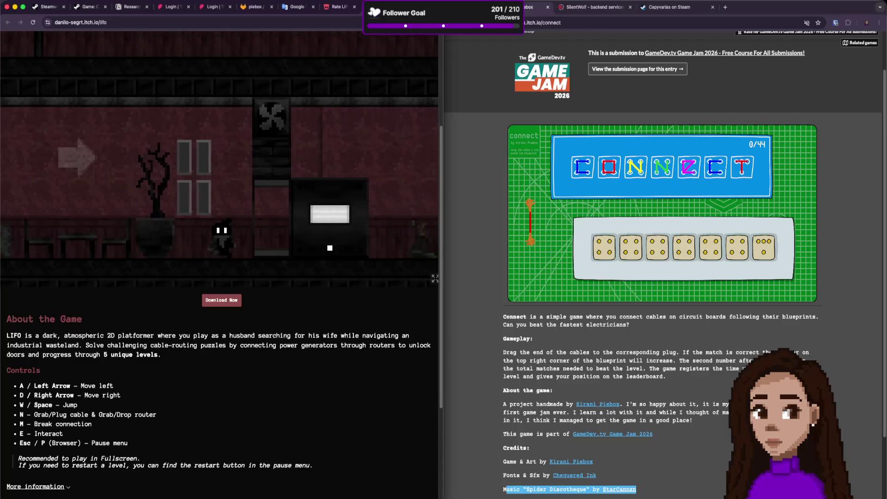
{"action": "key", "text": "d"}
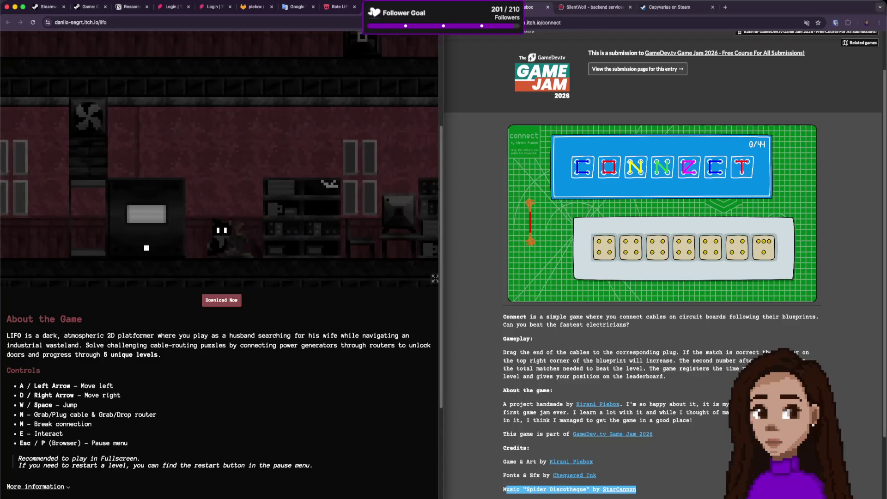
{"action": "key", "text": "a"}
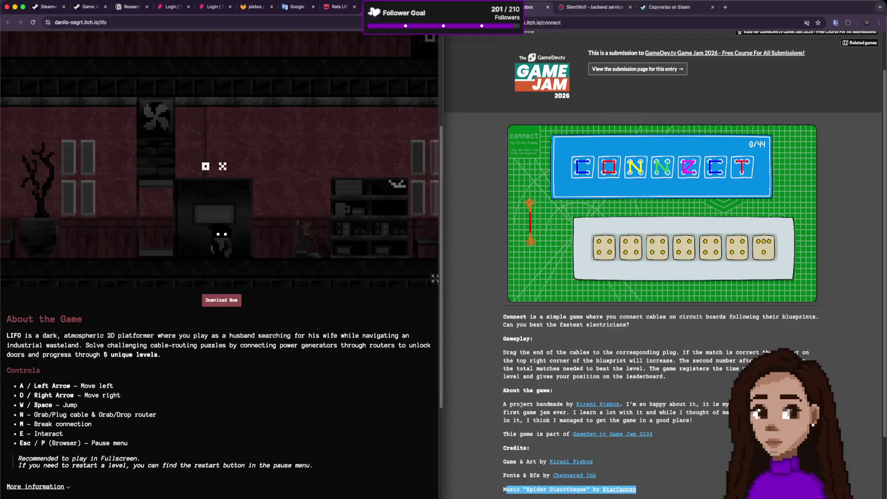
{"action": "key", "text": "d"}
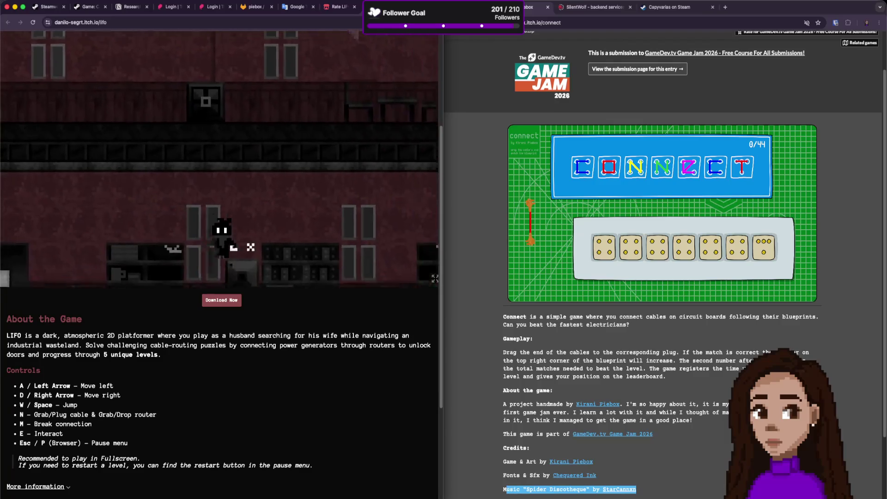
{"action": "key", "text": "w"}
{"action": "key", "text": "a"}
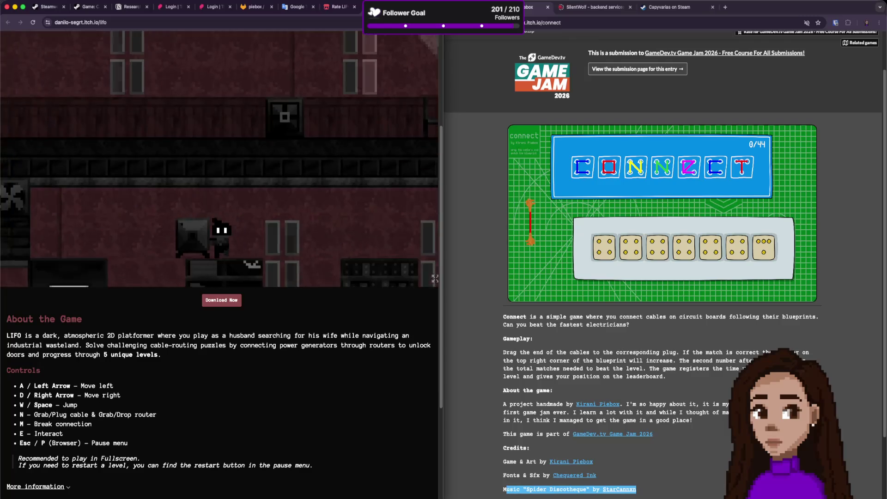
Drop back beside the machine, take its box, and carry it up a level.
{"action": "key", "text": "a"}
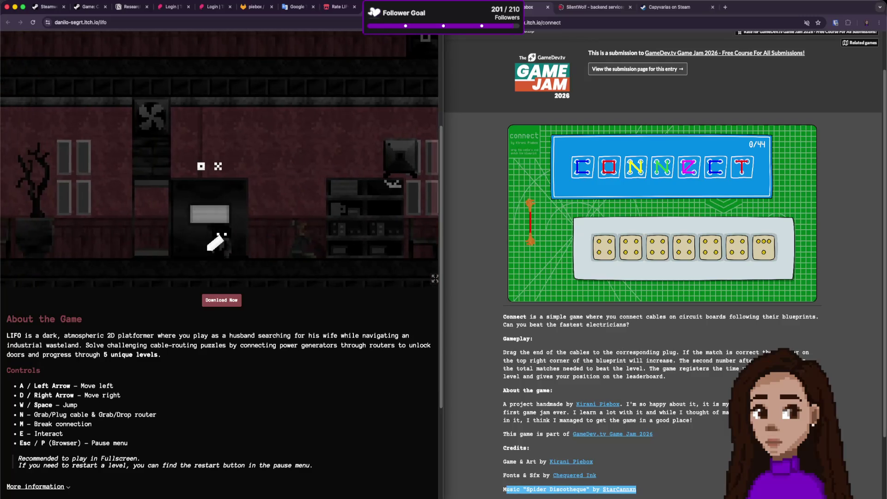
{"action": "key", "text": "a"}
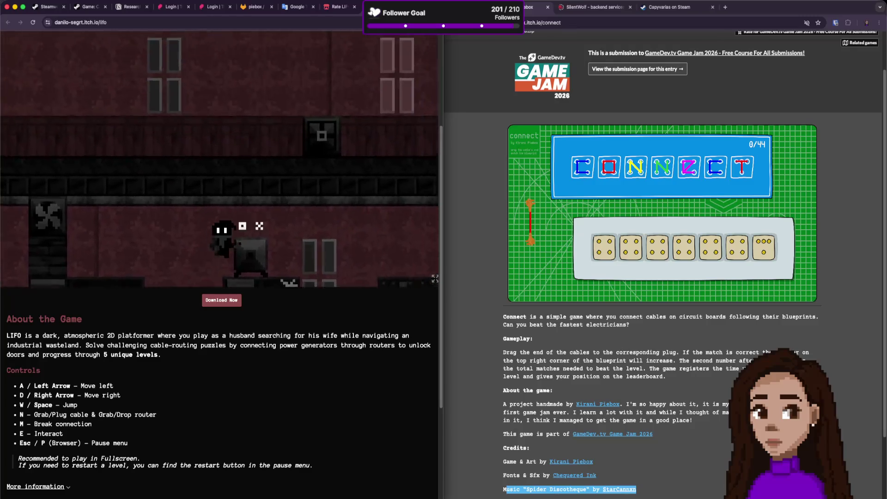
{"action": "key", "text": "a"}
{"action": "key", "text": "a"}
{"action": "key", "text": "a"}
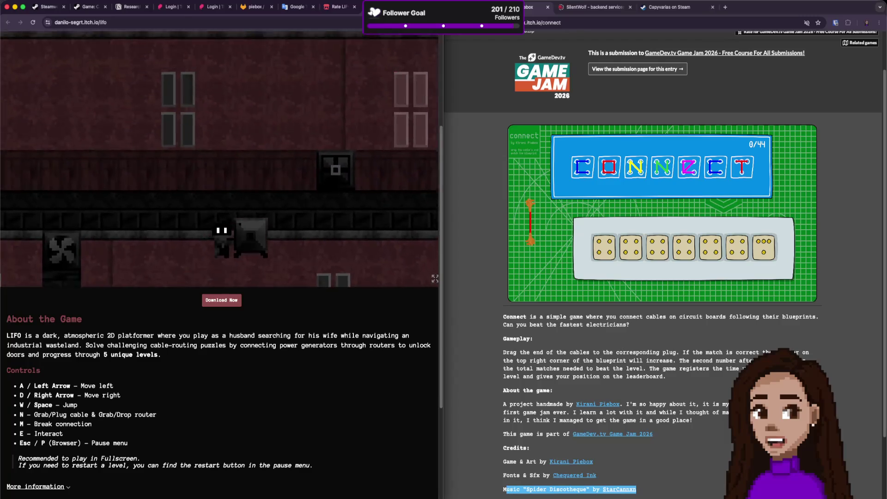
{"action": "key", "text": "a"}
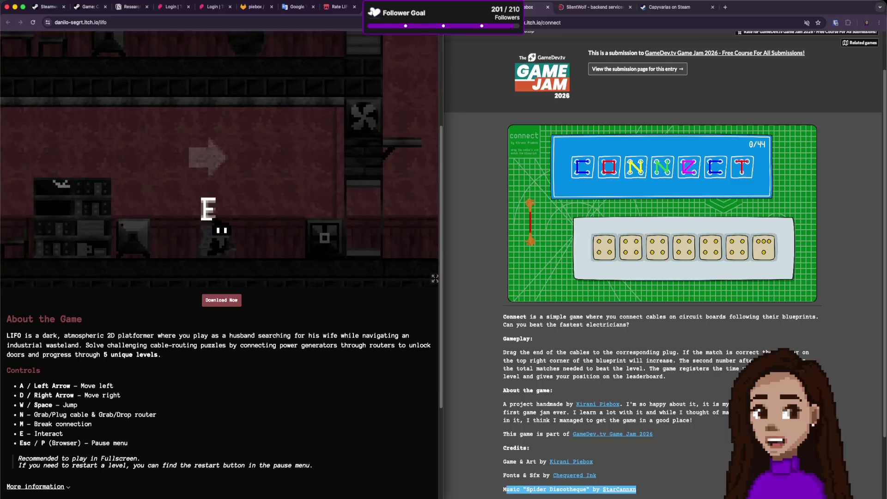
Read the secretary's note about nobody coming to work, and run the cable up to the box.
{"action": "key", "text": "e"}
{"action": "key", "text": "a"}
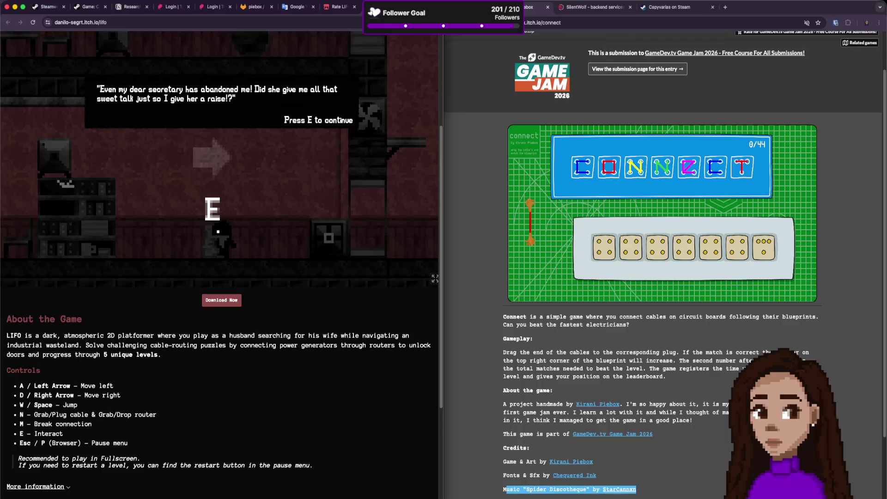
Bring the cable back to the box, leave it, and move on through the shelving room.
{"action": "key", "text": "d"}
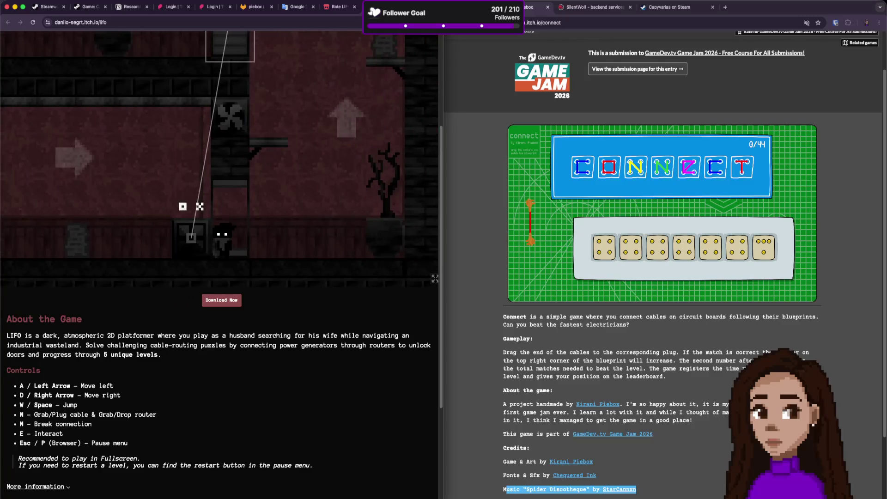
{"action": "key", "text": "a"}
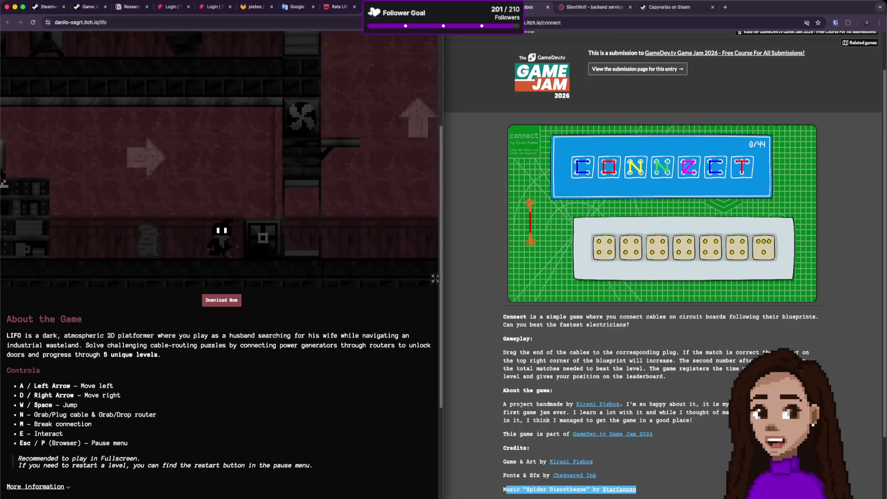
{"action": "key", "text": "n"}
{"action": "key", "text": "e"}
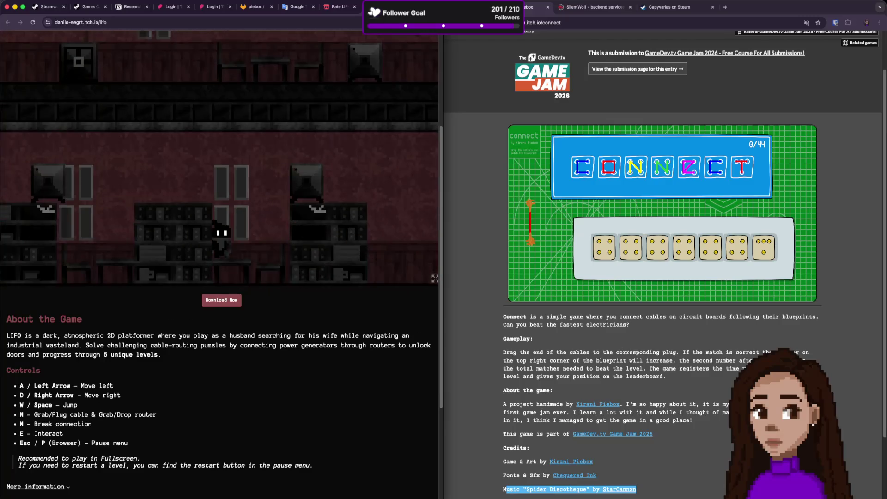
{"action": "key", "text": "d"}
{"action": "key", "text": "a"}
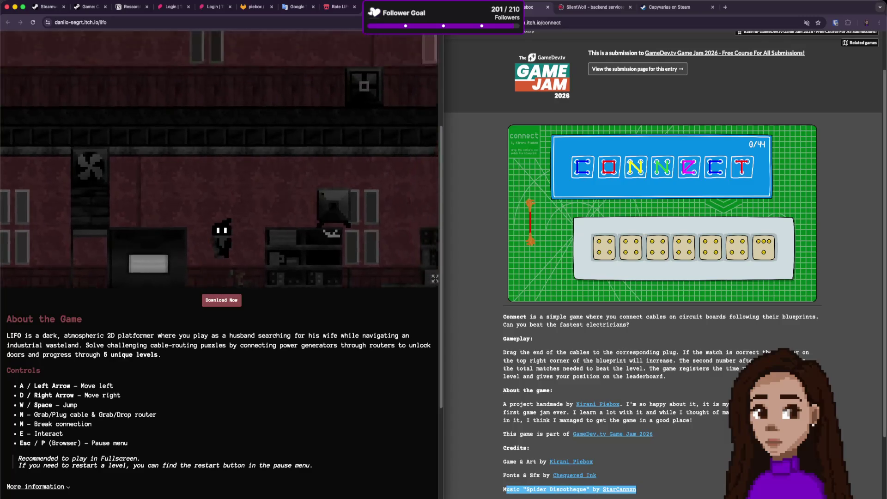
{"action": "key", "text": "e"}
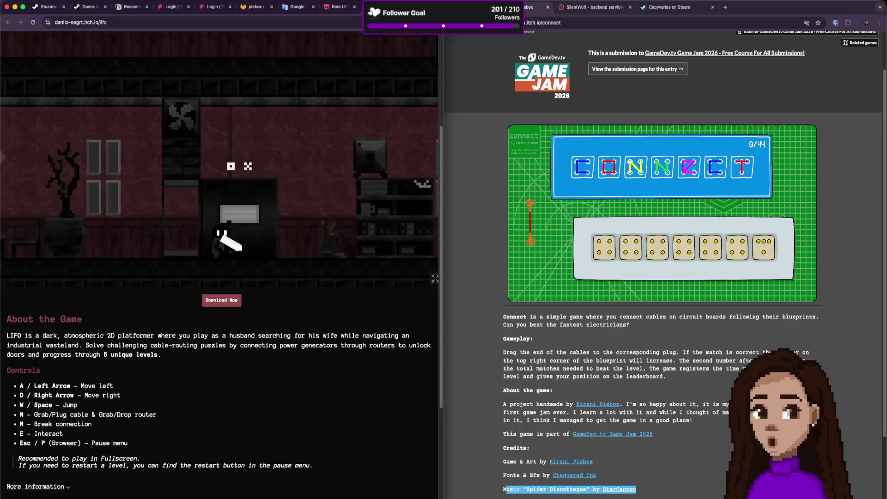
Pull a cable from the lower machine to the router, then grab the white cable's loose end.
{"action": "key", "text": "n"}
{"action": "key", "text": "d"}
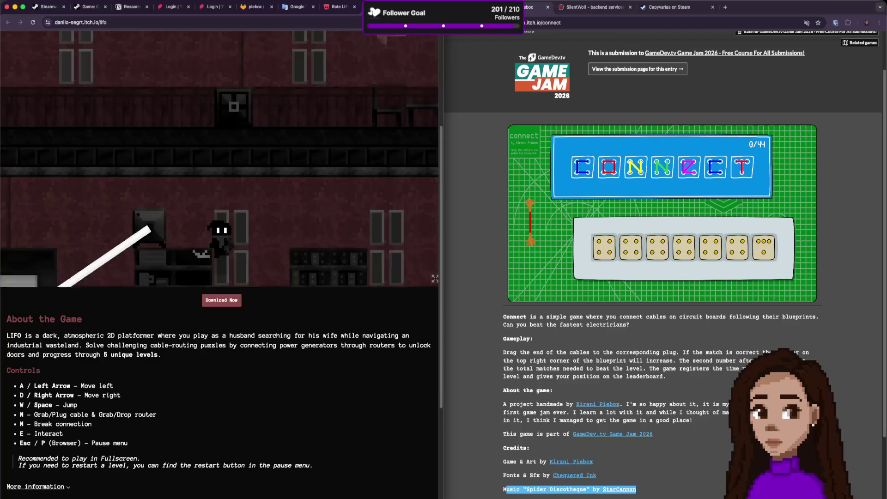
{"action": "key", "text": "d"}
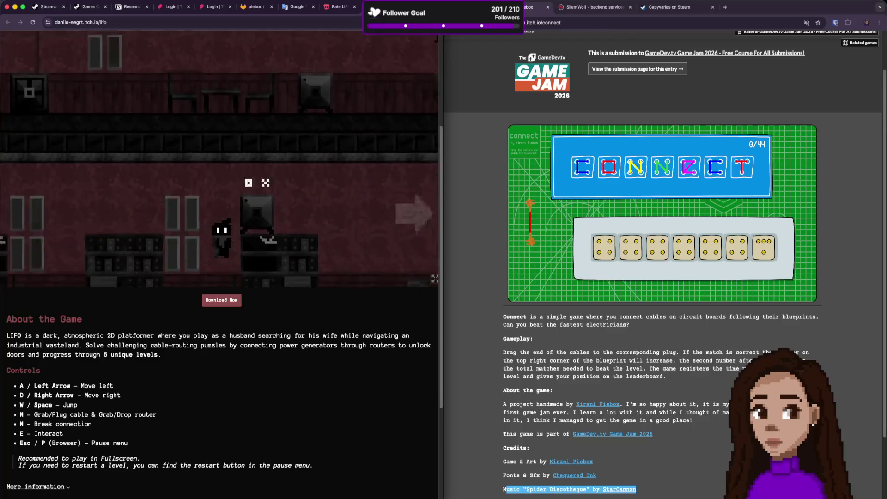
{"action": "key", "text": "a"}
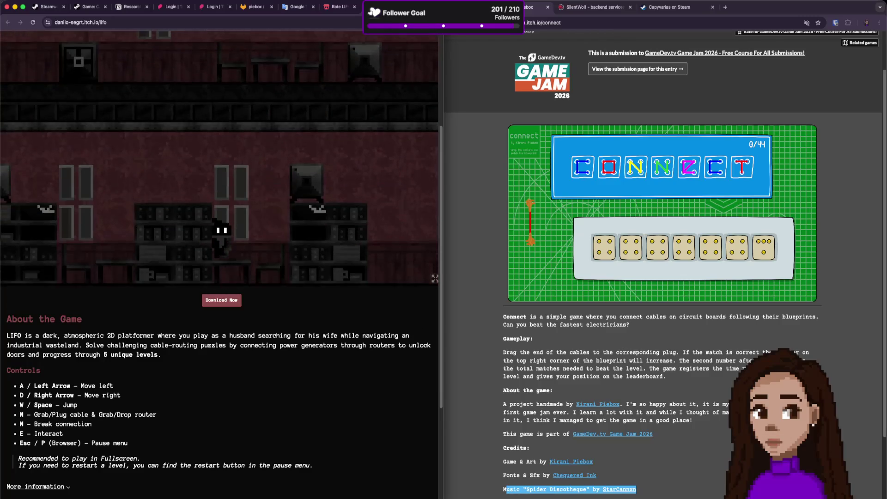
{"action": "key", "text": "w"}
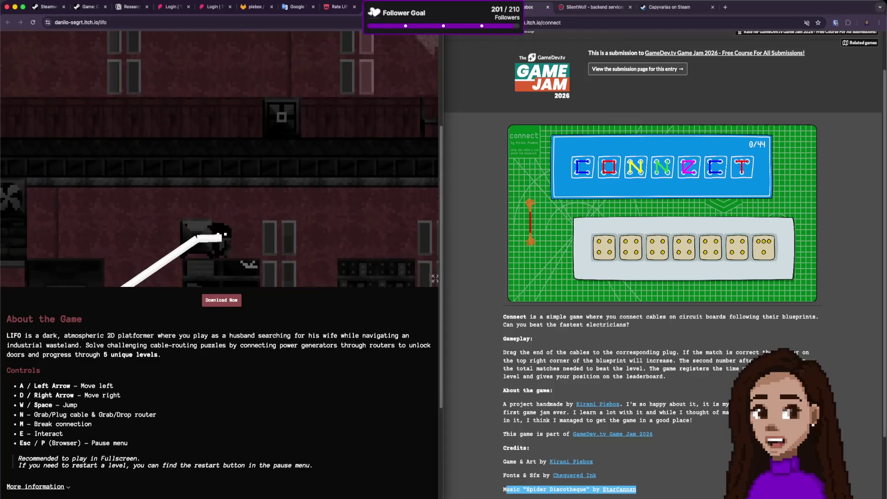
{"action": "key", "text": "a"}
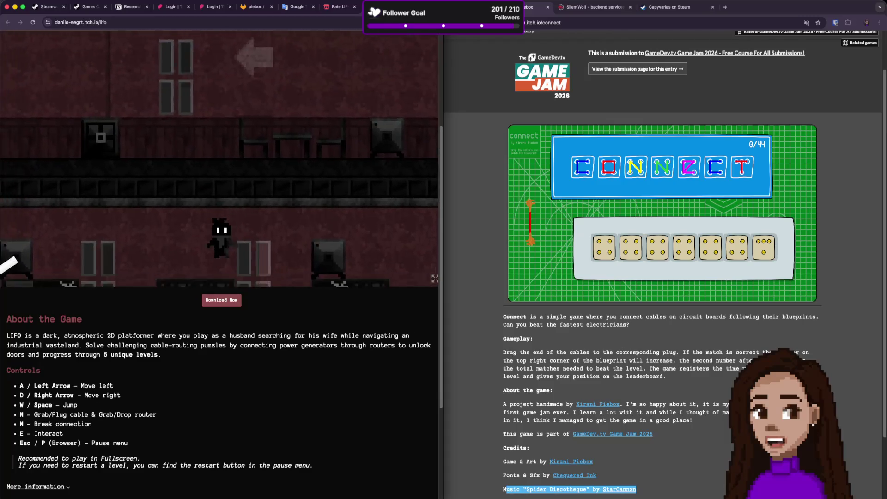
{"action": "key", "text": "a"}
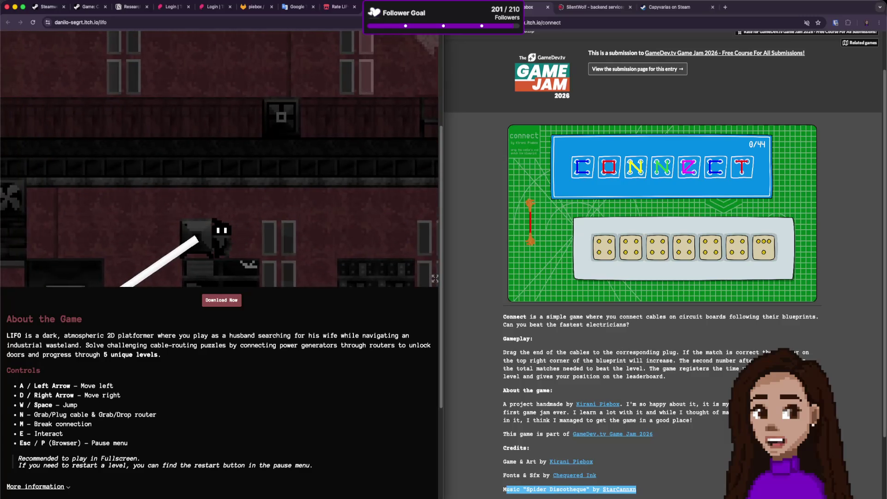
{"action": "key", "text": "n"}
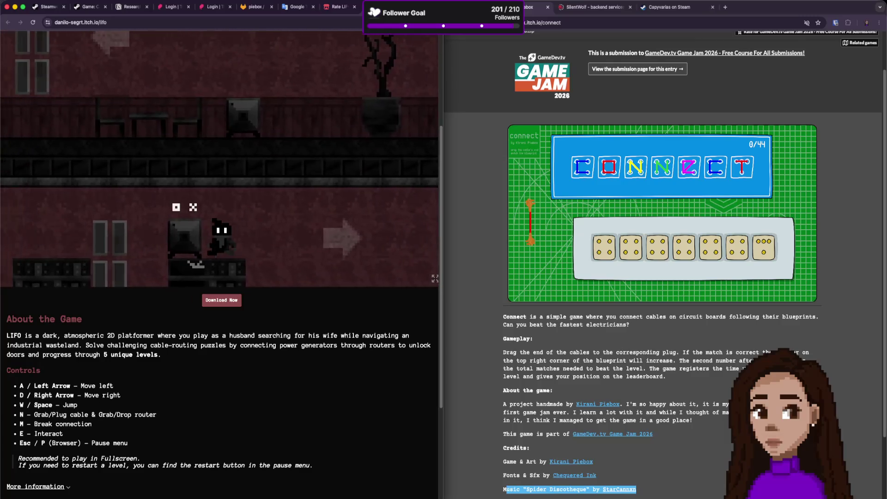
Carry the white cable left to the lower floor and pick up the router crate.
{"action": "key", "text": "a"}
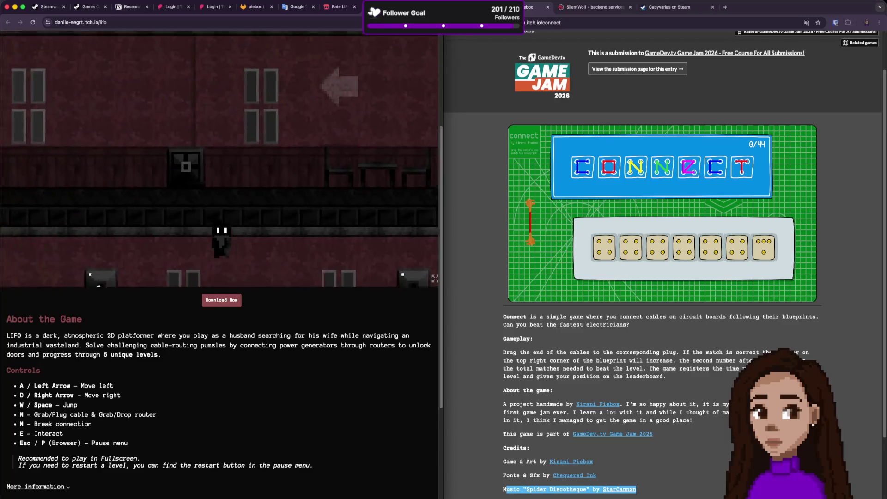
{"action": "key", "text": "a"}
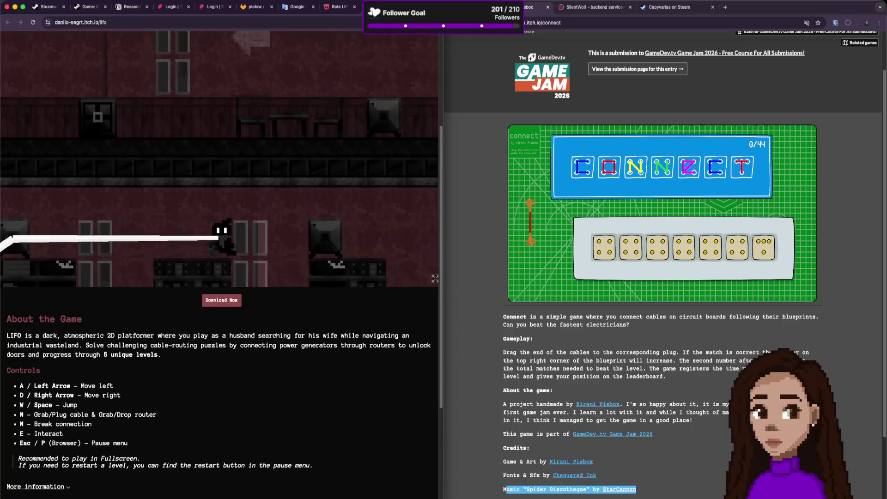
{"action": "key", "text": "a"}
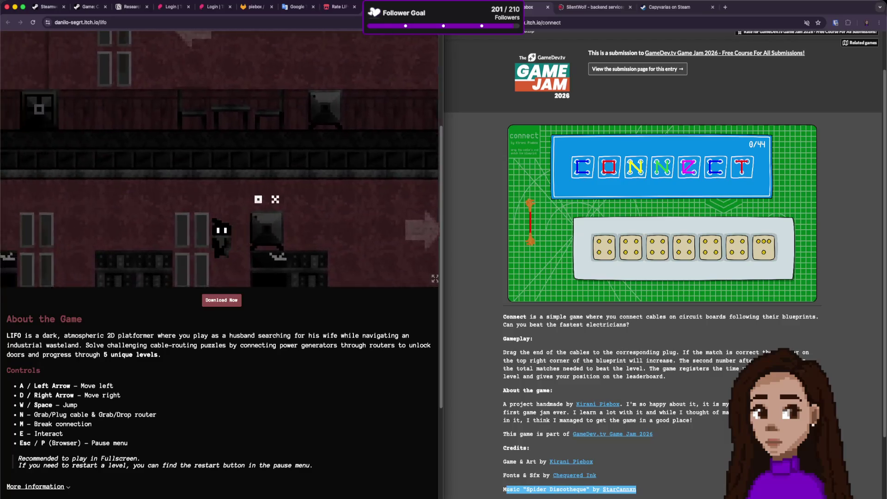
{"action": "key", "text": "d"}
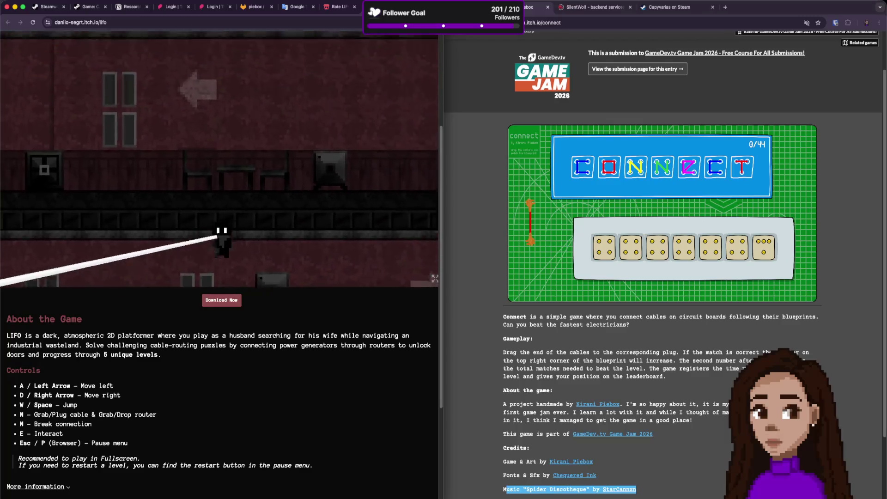
{"action": "key", "text": "a"}
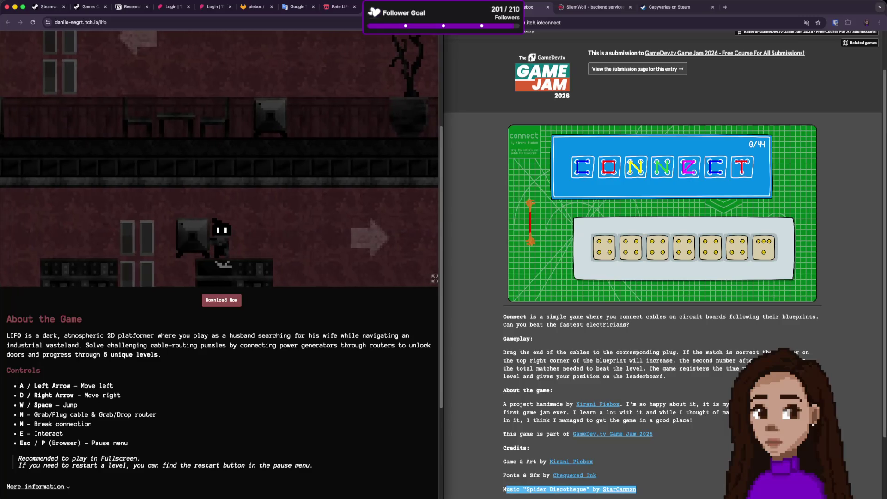
{"action": "key", "text": "a"}
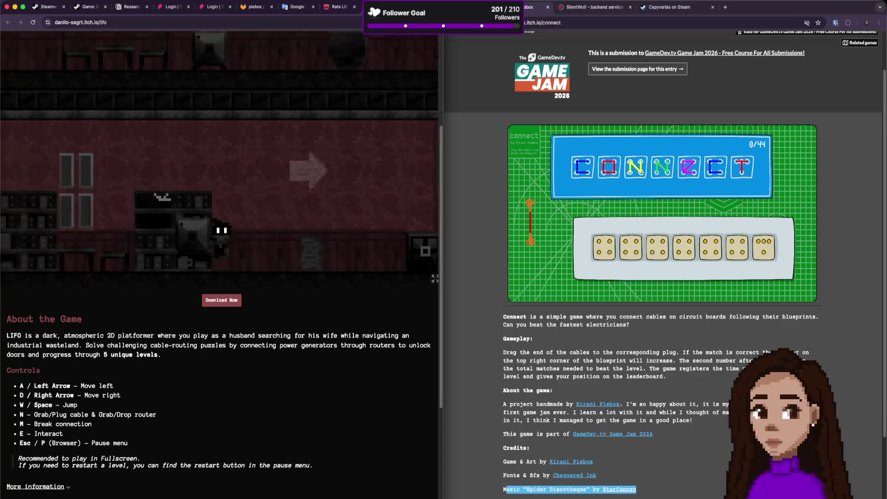
{"action": "key", "text": "n"}
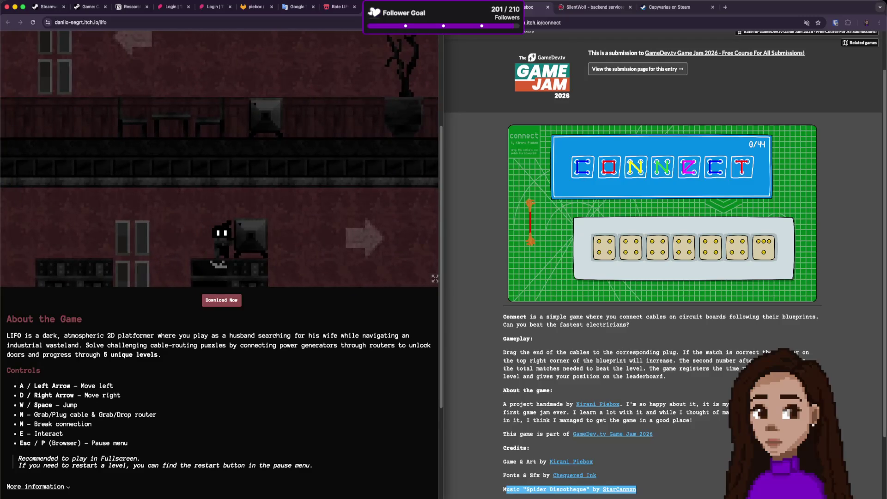
{"action": "key", "text": "d"}
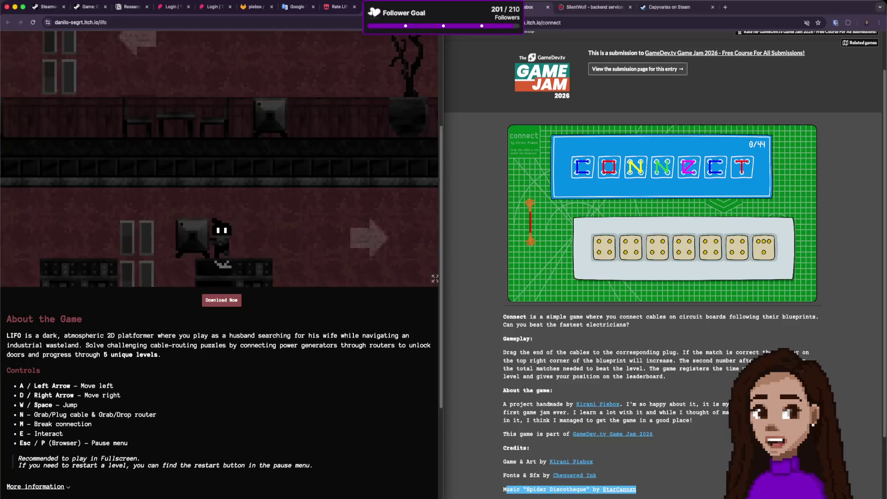
{"action": "key", "text": "w"}
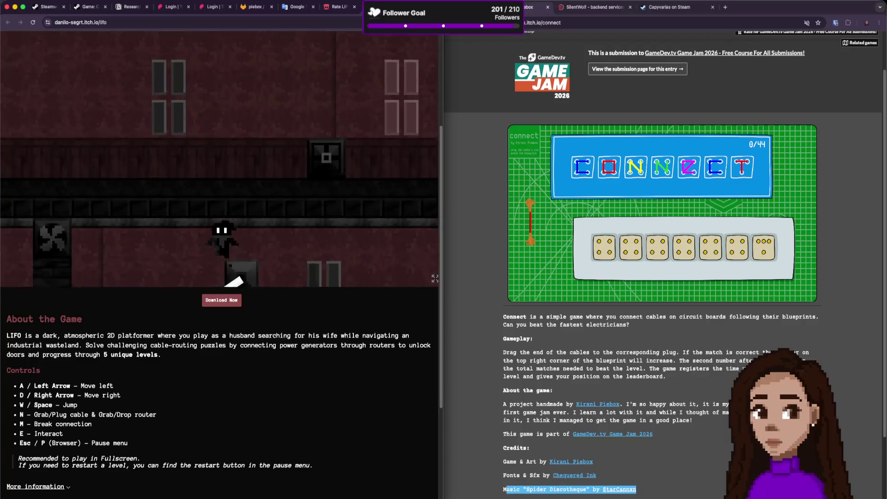
Haul the cable right and through the door to another floor.
{"action": "key", "text": "d"}
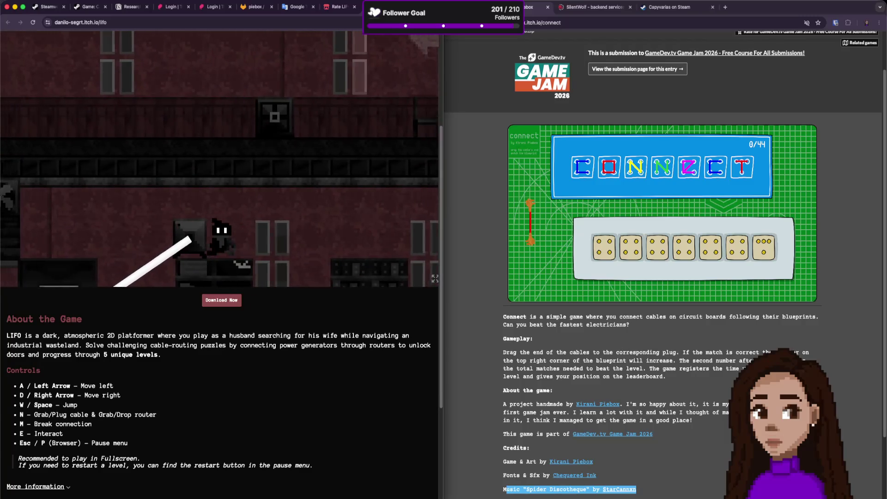
{"action": "key", "text": "d"}
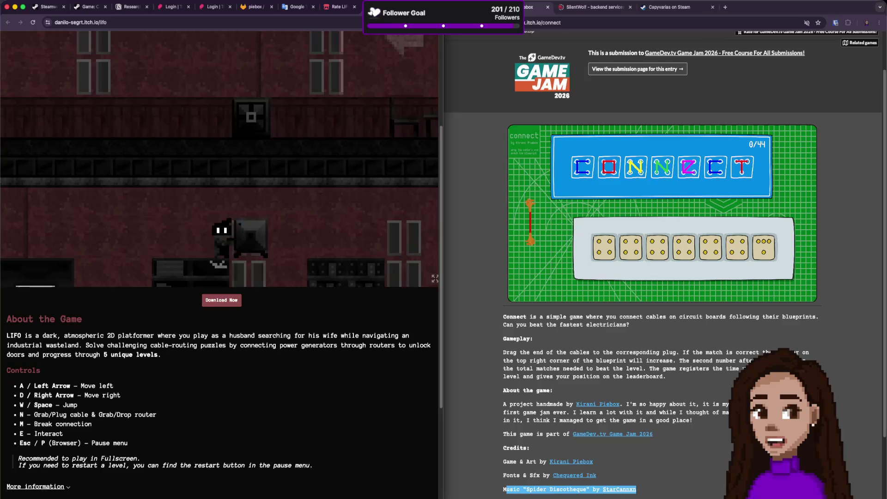
{"action": "key", "text": "d"}
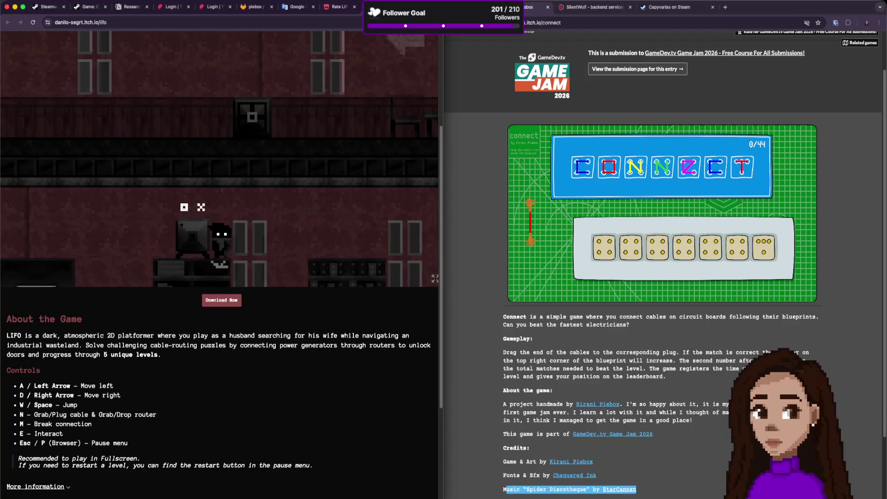
{"action": "key", "text": "a"}
{"action": "key", "text": "e"}
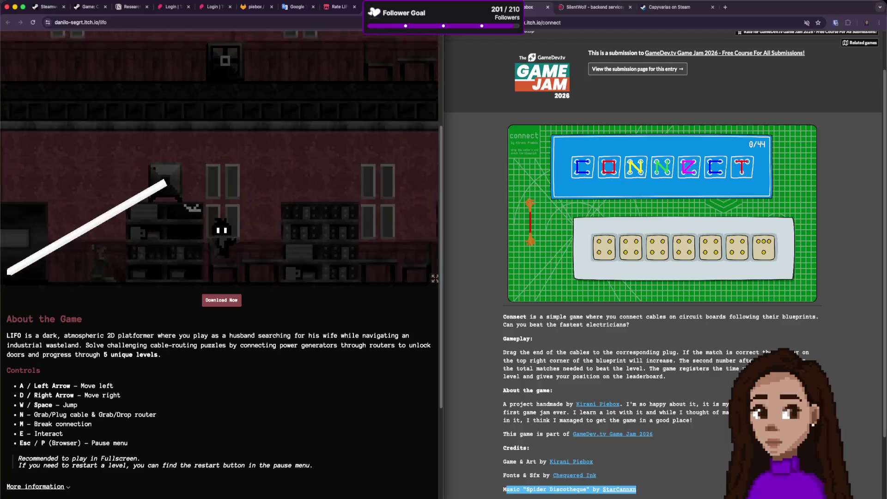
{"action": "key", "text": "d"}
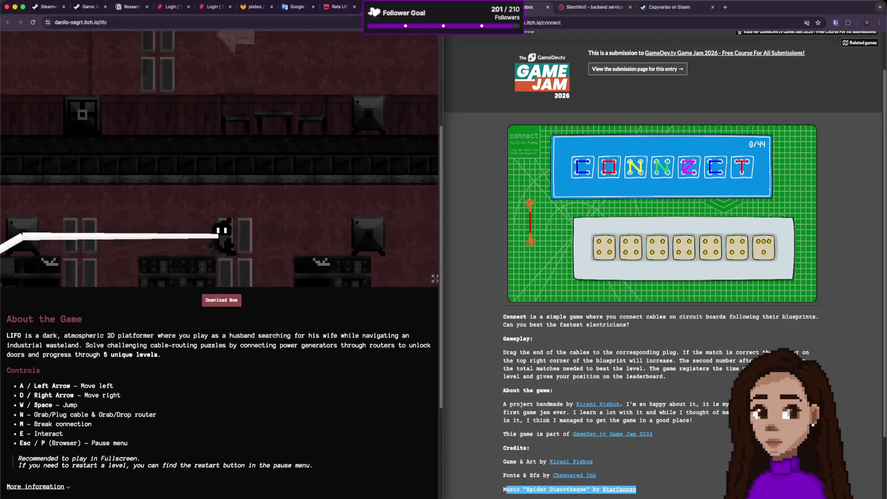
{"action": "key", "text": "e"}
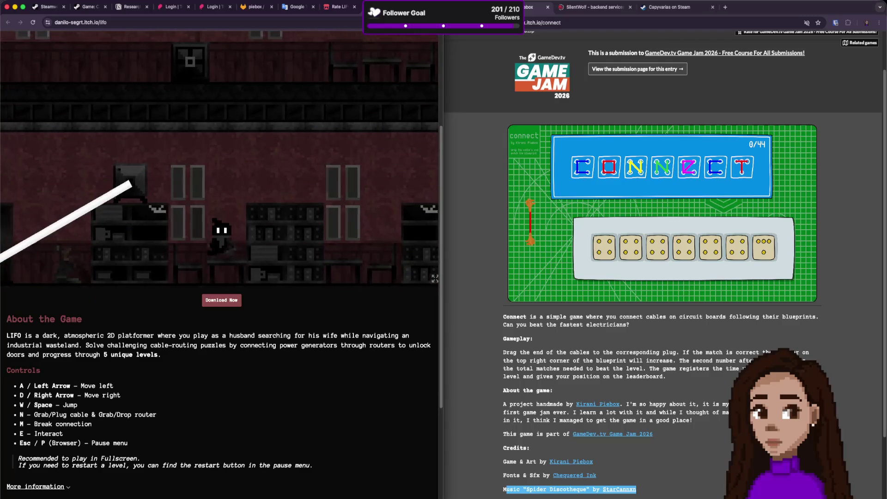
Continue through more floors and rooms, straightening the trailing cable.
{"action": "key", "text": "a"}
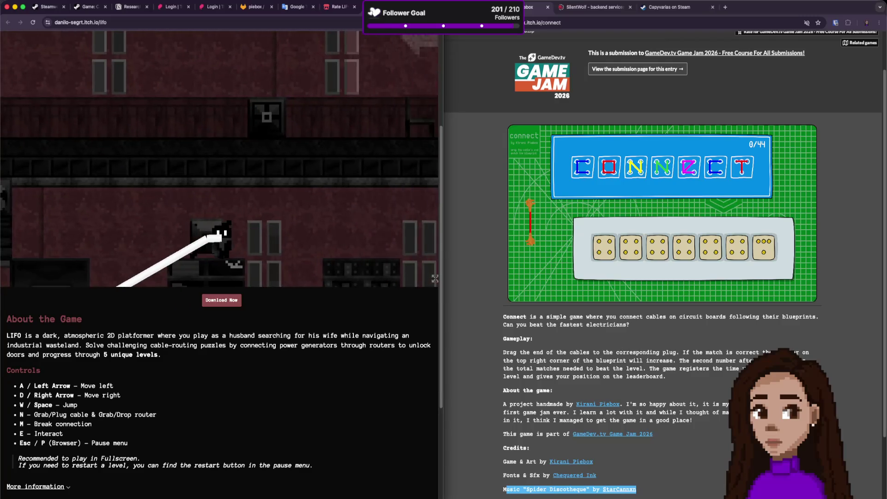
{"action": "key", "text": "d"}
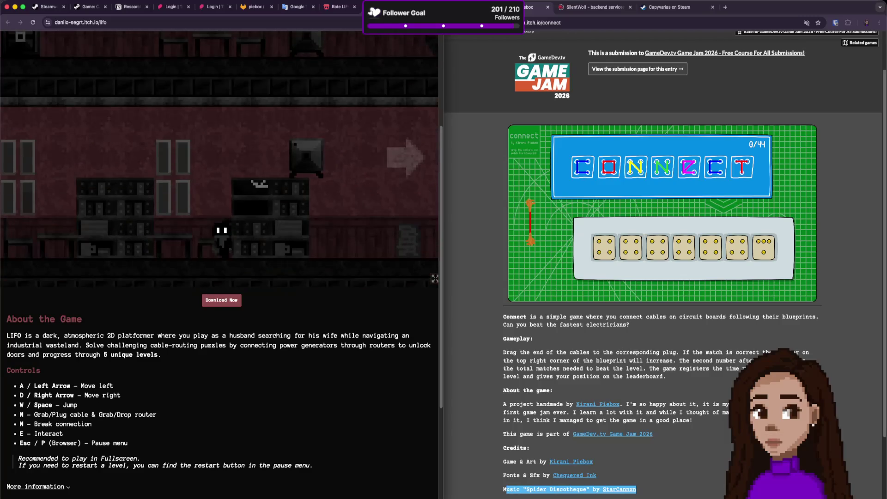
{"action": "key", "text": "e"}
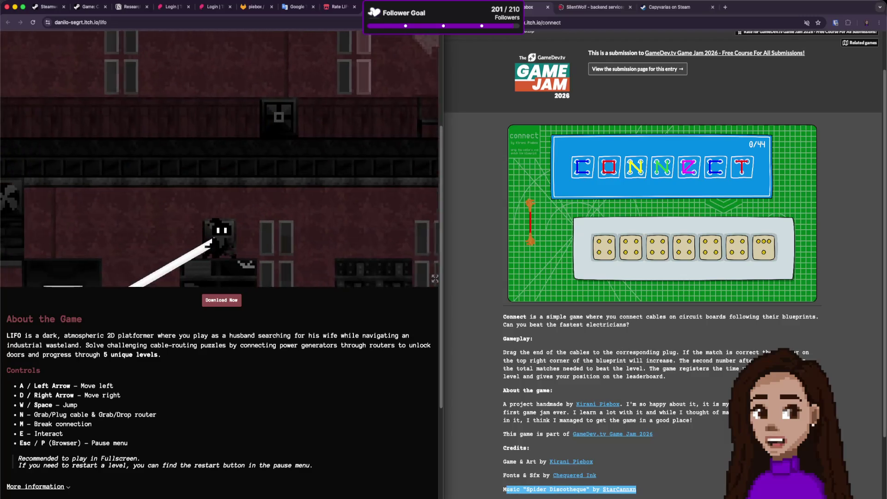
{"action": "key", "text": "d"}
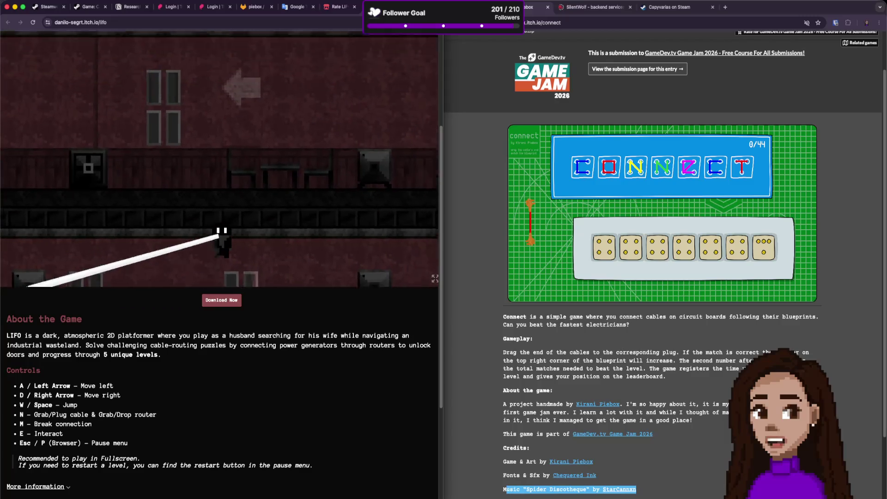
{"action": "key", "text": "e"}
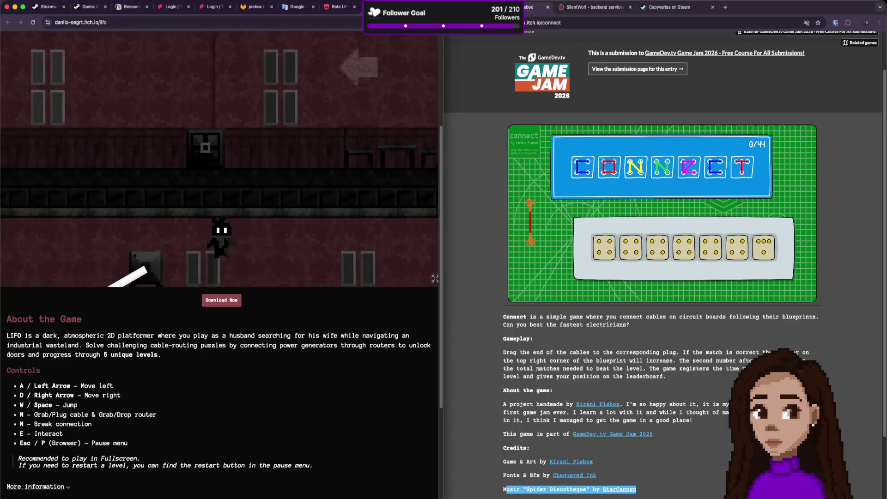
{"action": "key", "text": "d"}
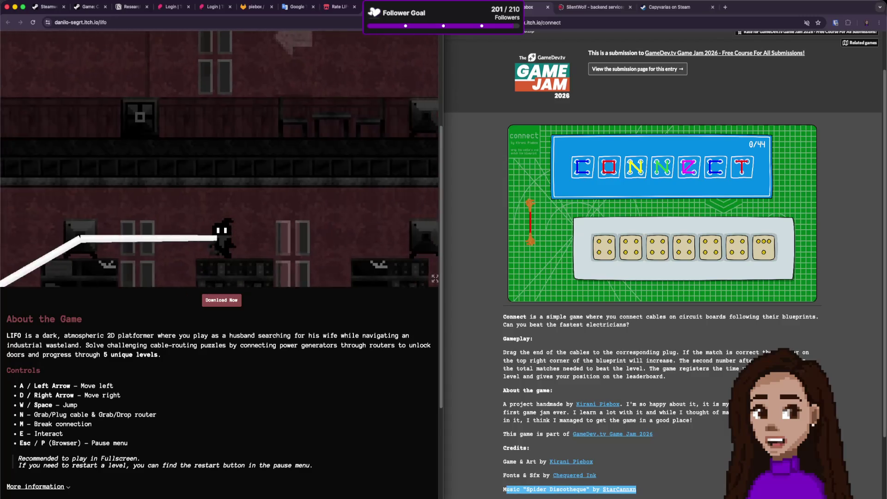
{"action": "key", "text": "e"}
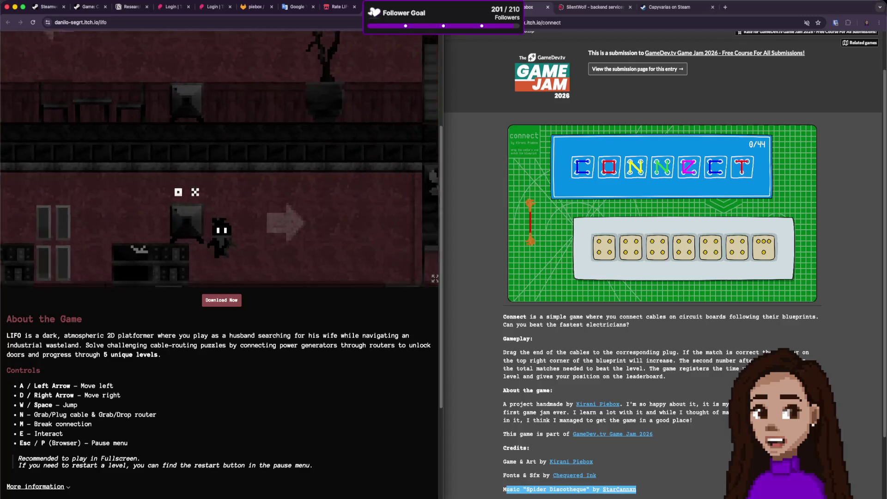
Drag the cable past the monitor box over the shelves and ledges into the next room.
{"action": "key", "text": "w"}
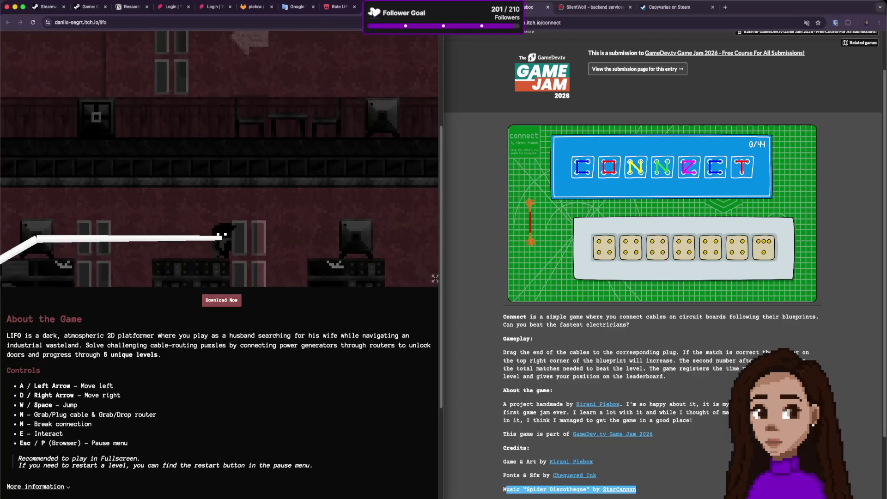
{"action": "key", "text": "w"}
{"action": "key", "text": "a"}
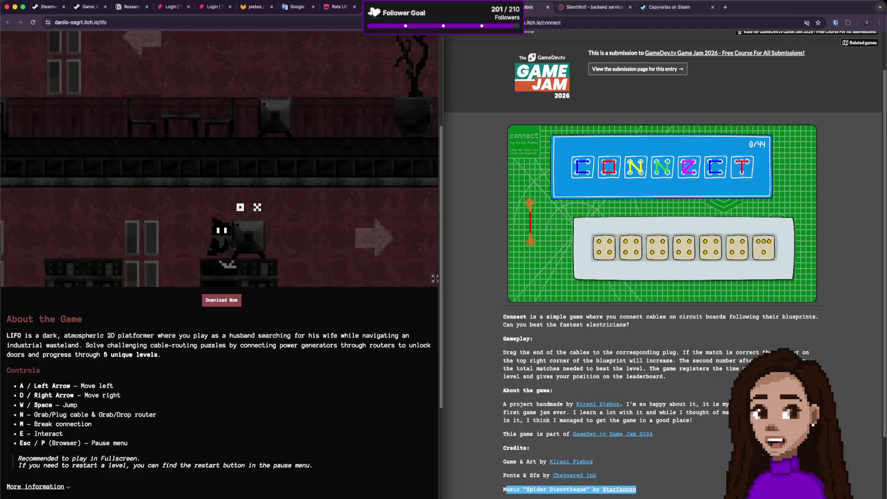
{"action": "key", "text": "a"}
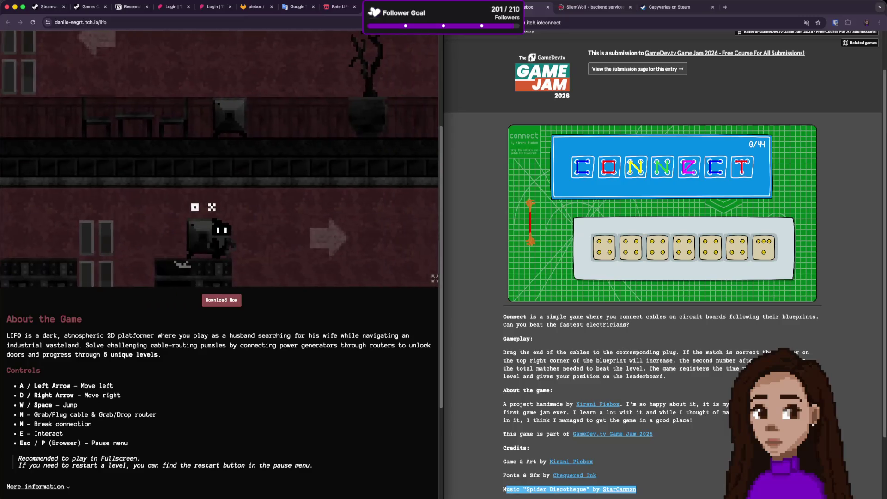
{"action": "key", "text": "a"}
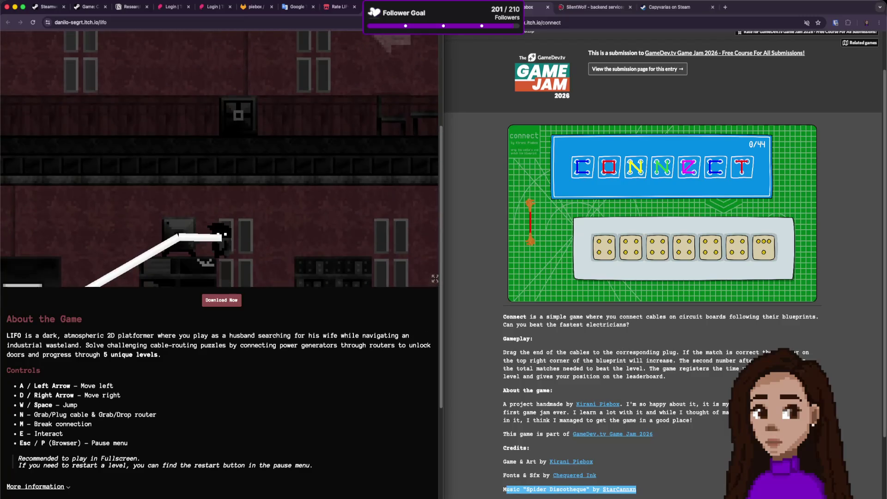
{"action": "key", "text": "d"}
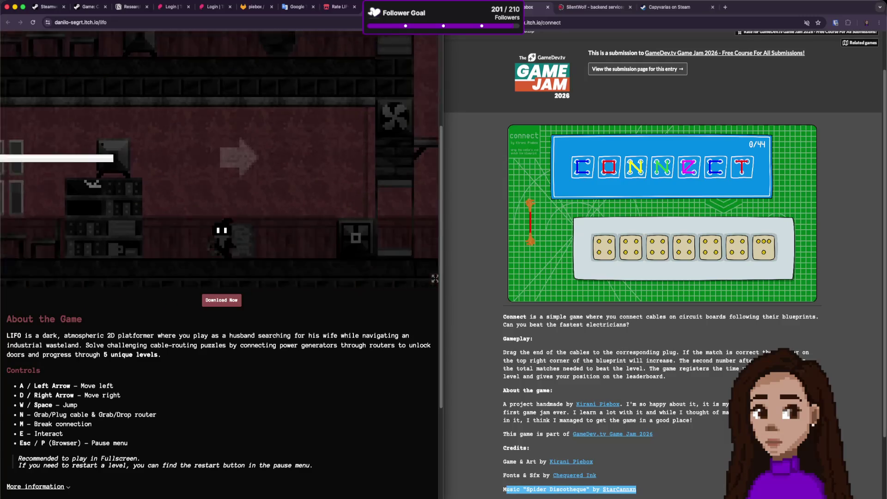
{"action": "key", "text": "a"}
{"action": "key", "text": "w"}
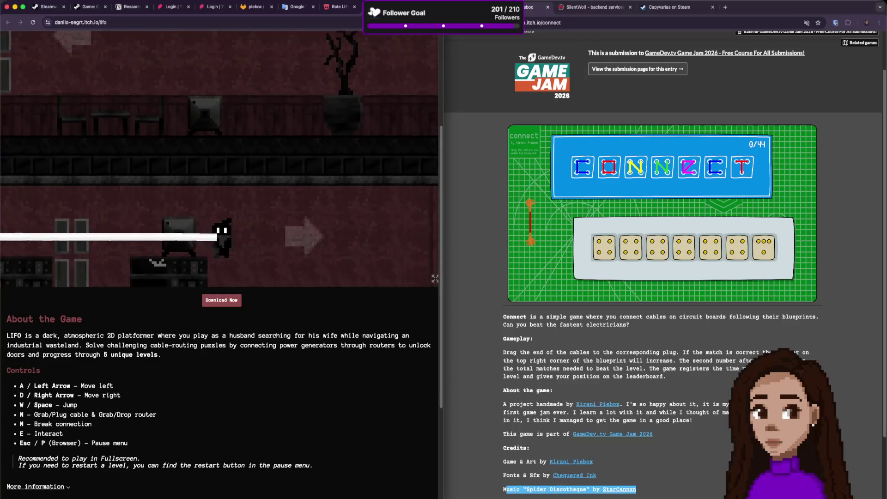
{"action": "key", "text": "d"}
{"action": "key", "text": "d"}
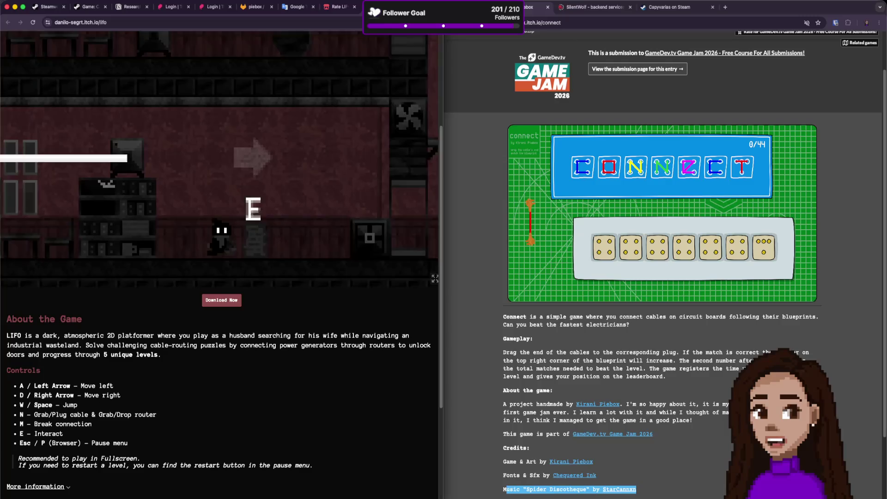
{"action": "key", "text": "e"}
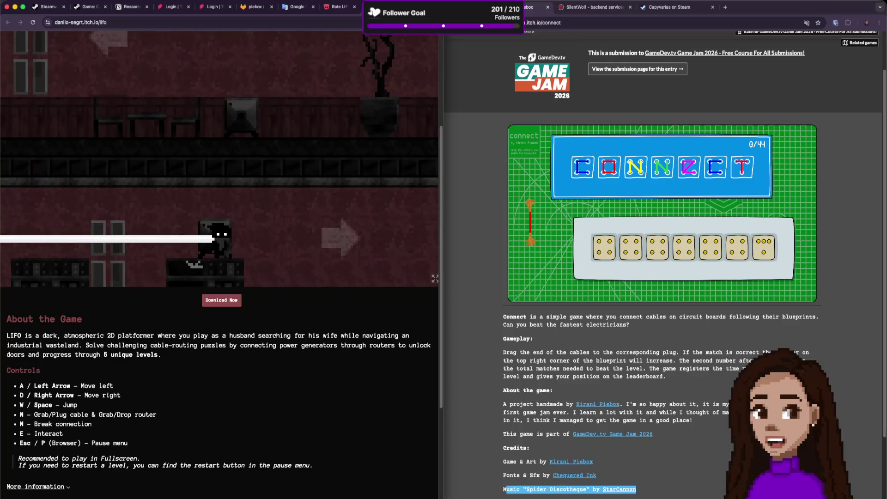
Pick up the grey router box and climb with it to the higher floor.
{"action": "key", "text": "a"}
{"action": "key", "text": "n"}
{"action": "key", "text": "d"}
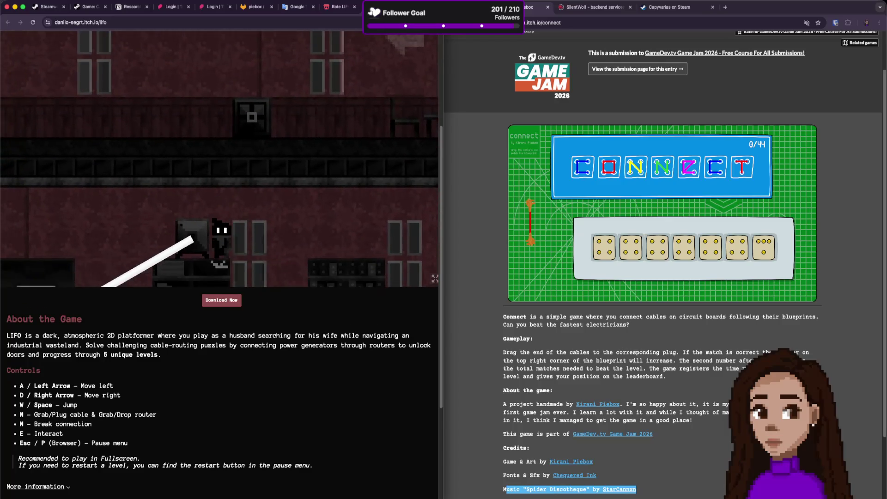
{"action": "key", "text": "w"}
{"action": "key", "text": "a"}
{"action": "key", "text": "w"}
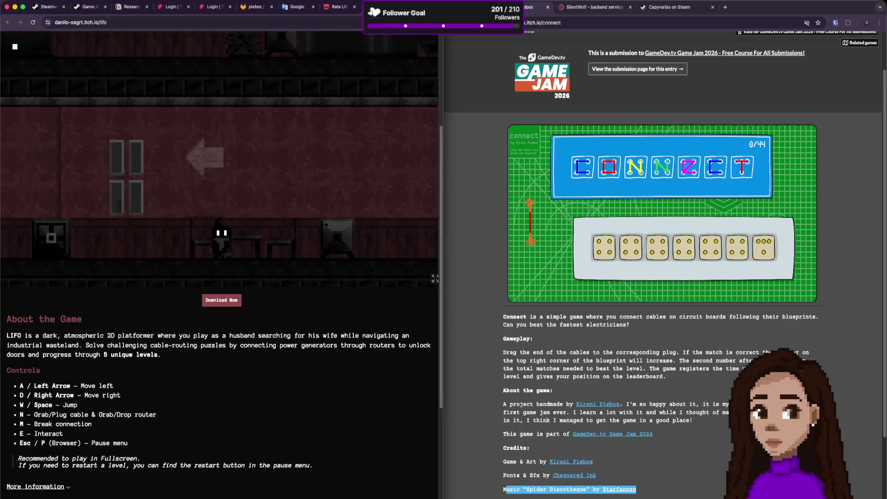
Walk up to the doors and crate, then jump back left onto the raised block.
{"action": "key", "text": "d"}
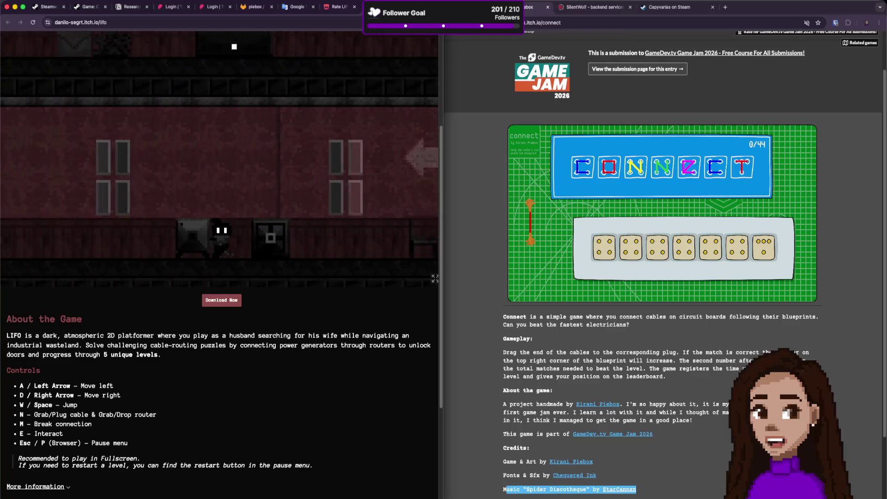
{"action": "key", "text": "a"}
{"action": "key", "text": "a"}
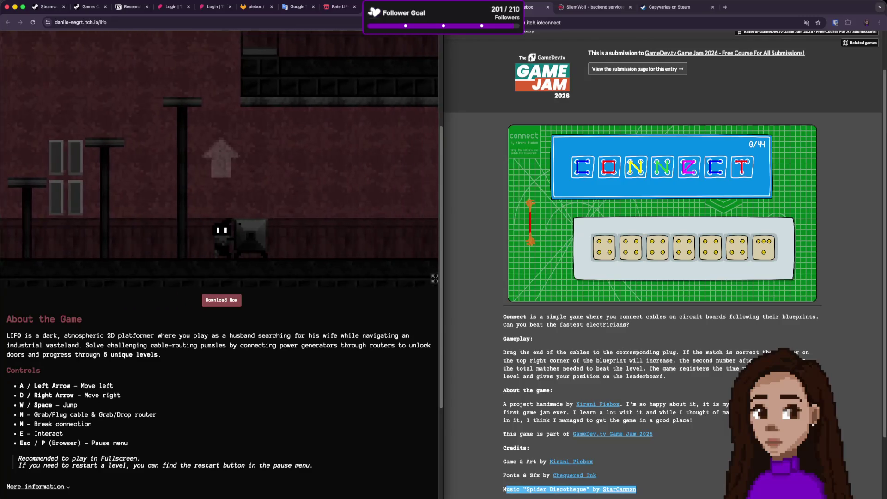
{"action": "key", "text": "d"}
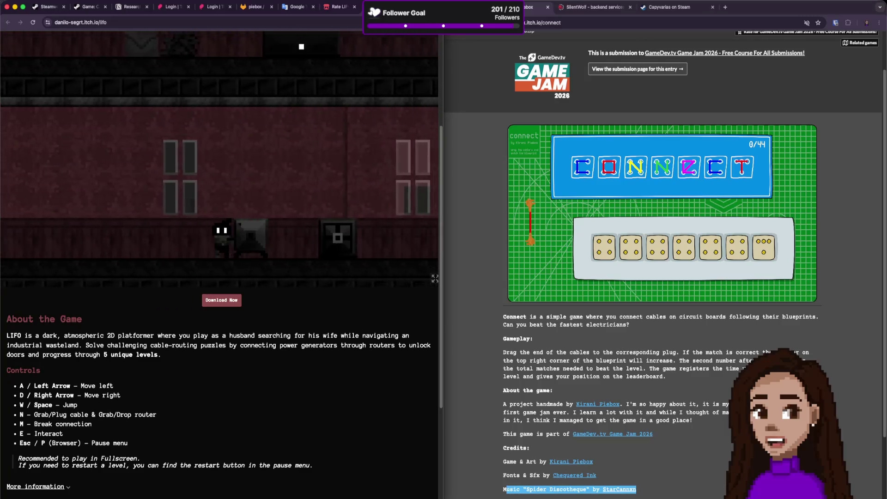
{"action": "key", "text": "d"}
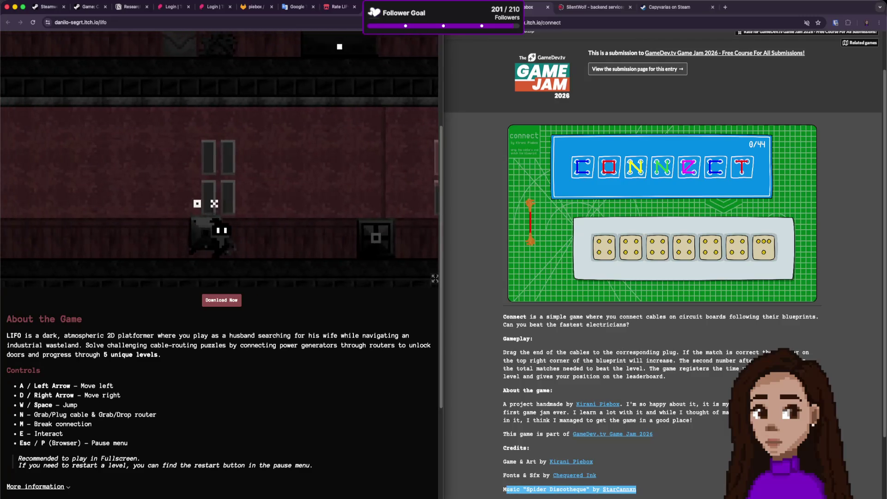
{"action": "key", "text": "n"}
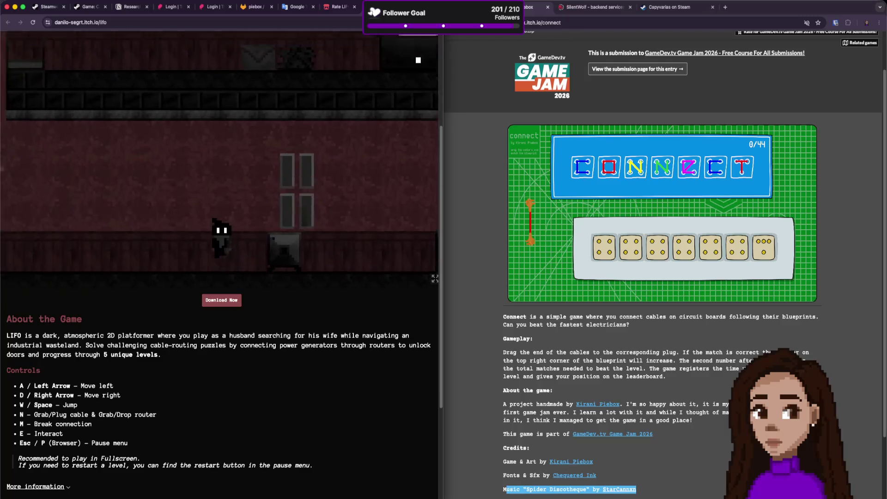
{"action": "key", "text": "a"}
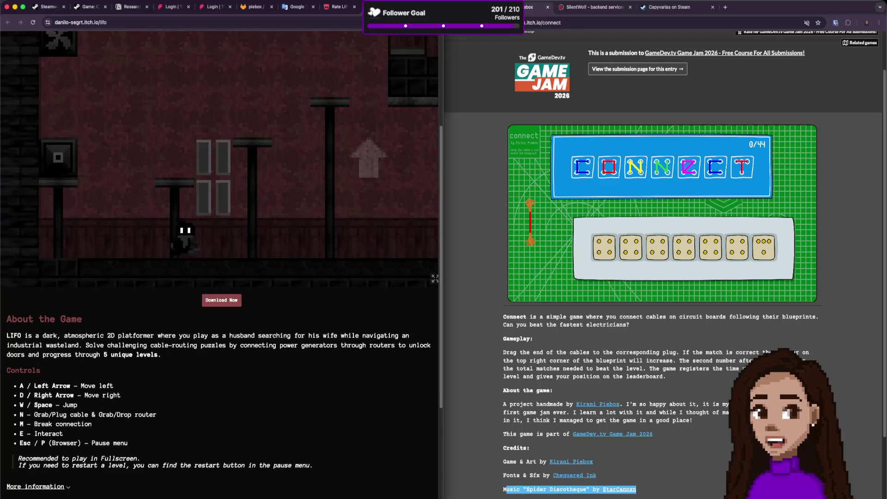
{"action": "key", "text": "a"}
{"action": "key", "text": "w"}
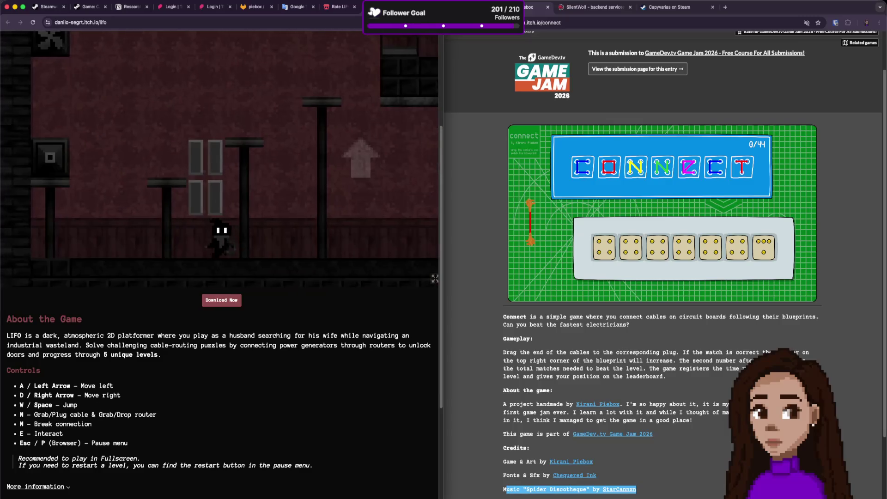
Climb past the doors into the room above and drop to the floor by the note.
{"action": "key", "text": "a"}
{"action": "key", "text": "w"}
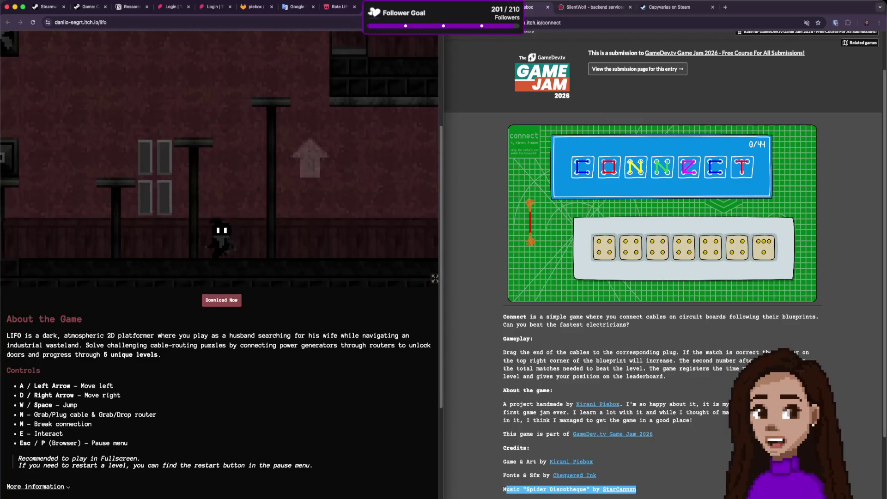
{"action": "key", "text": "a"}
{"action": "key", "text": "w"}
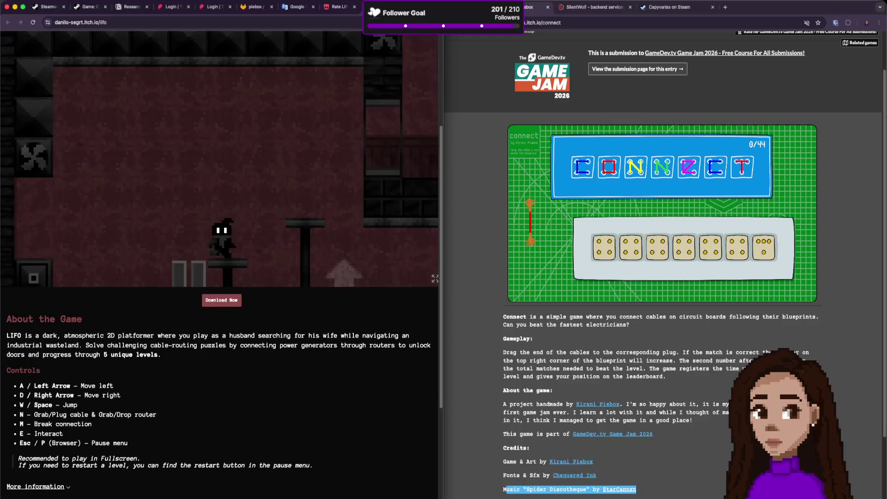
{"action": "key", "text": "a"}
{"action": "key", "text": "w"}
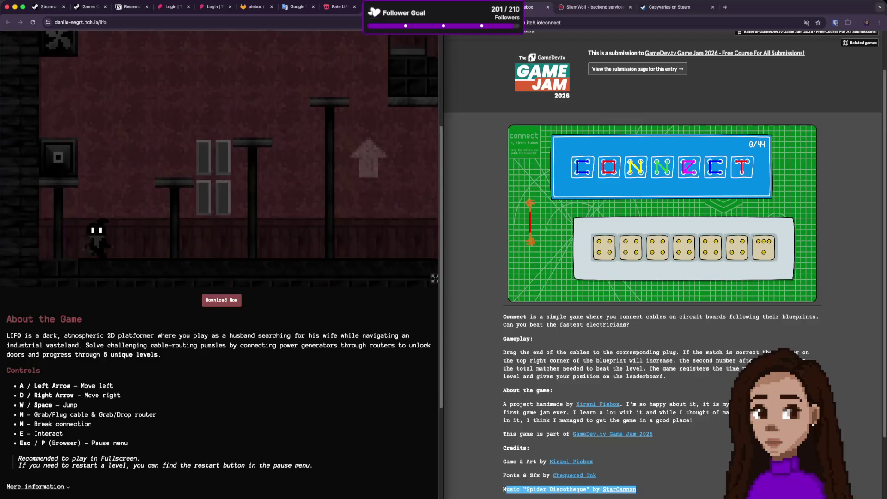
{"action": "key", "text": "d"}
{"action": "key", "text": "d"}
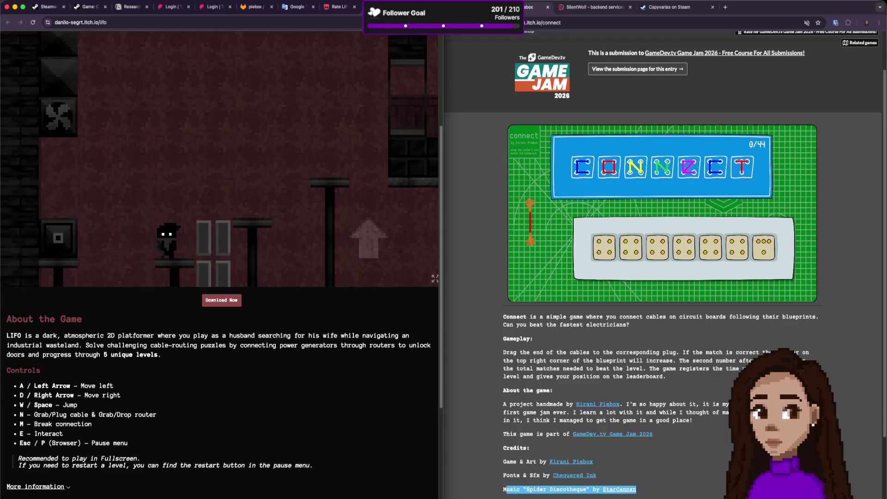
{"action": "key", "text": "a"}
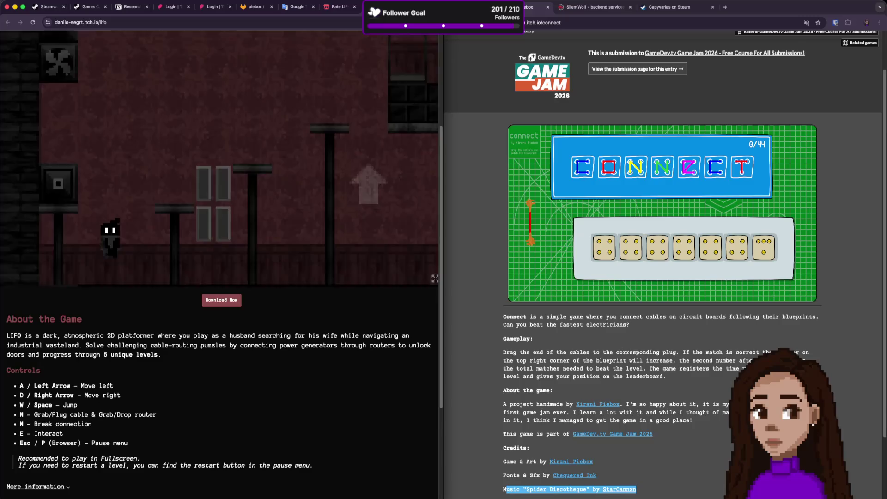
{"action": "key", "text": "d"}
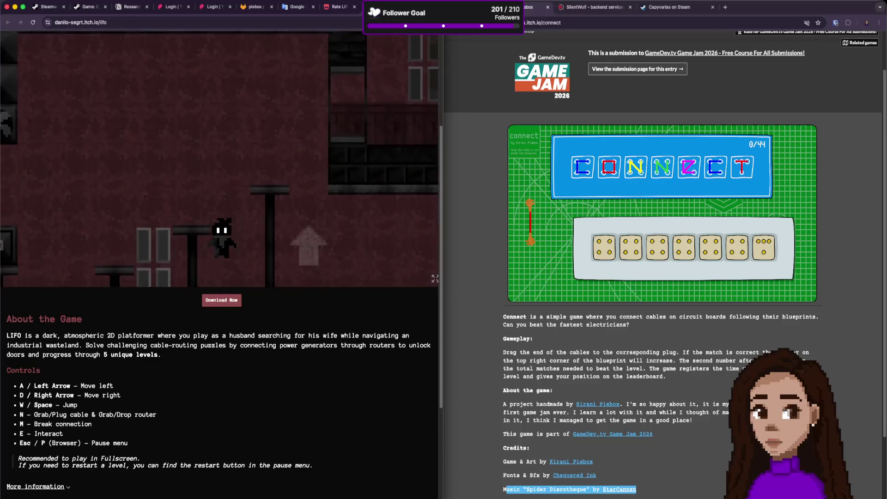
Cross the platforms, climbing up and dropping down to reach the wife's note.
{"action": "key", "text": "a"}
{"action": "key", "text": "d"}
{"action": "key", "text": "a"}
{"action": "key", "text": "w"}
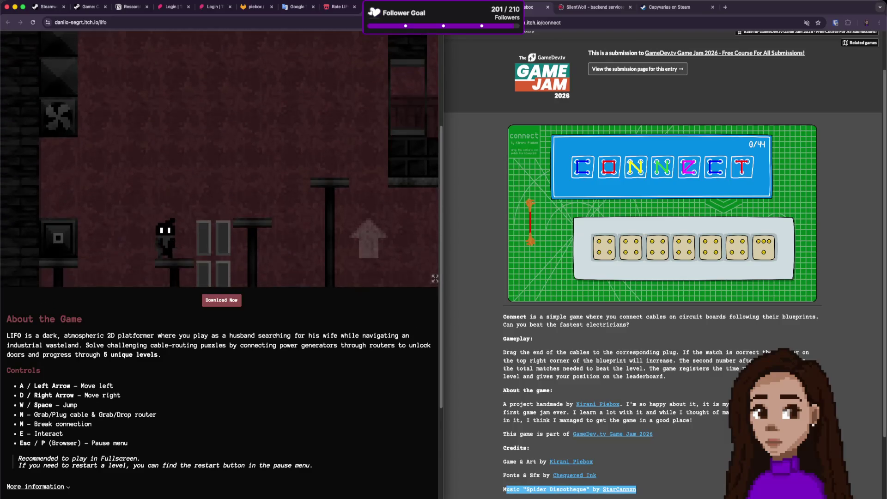
{"action": "key", "text": "w"}
{"action": "key", "text": "d"}
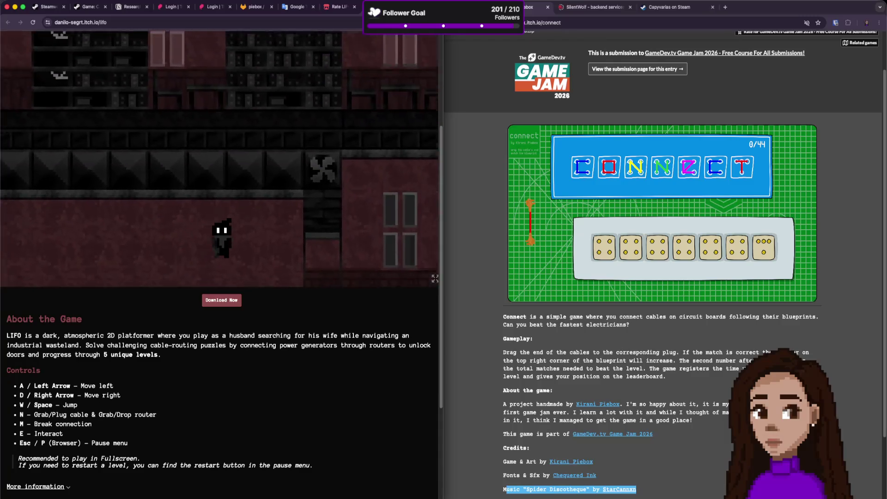
{"action": "key", "text": "d"}
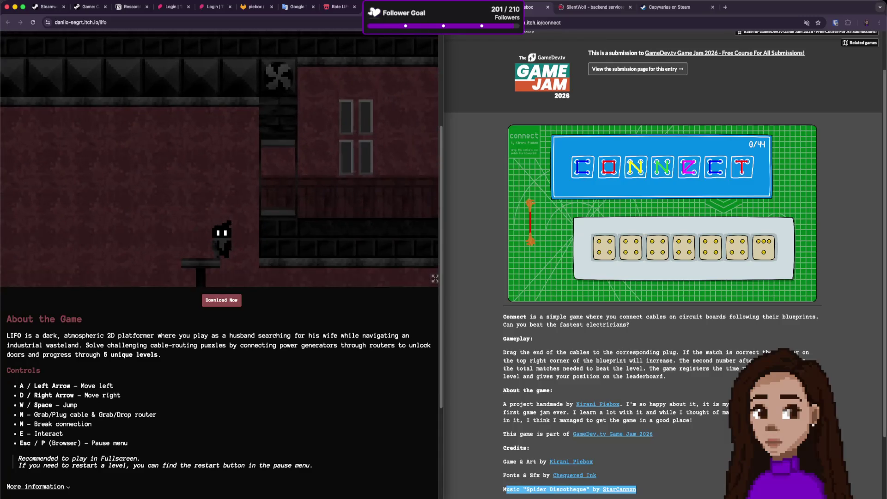
Read the wife's note line by line, from emptying hospitals to forgiving fate, then move on.
{"action": "key", "text": "d"}
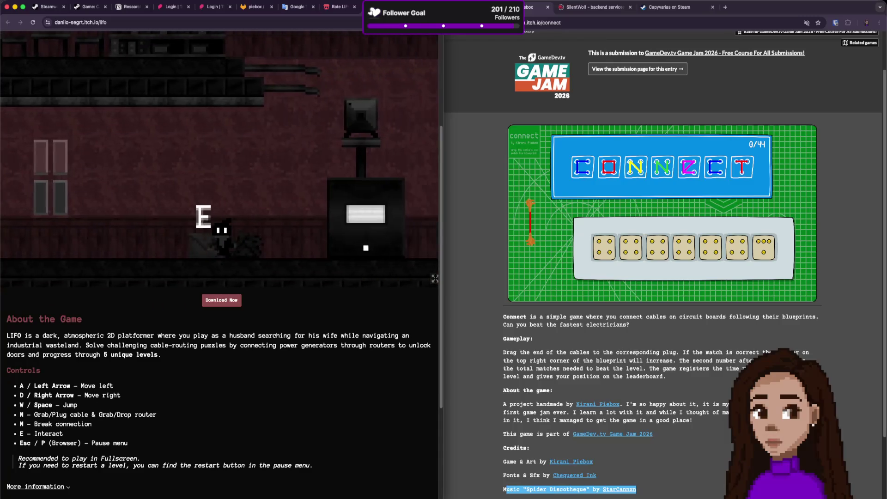
{"action": "key", "text": "e"}
{"action": "key", "text": "e"}
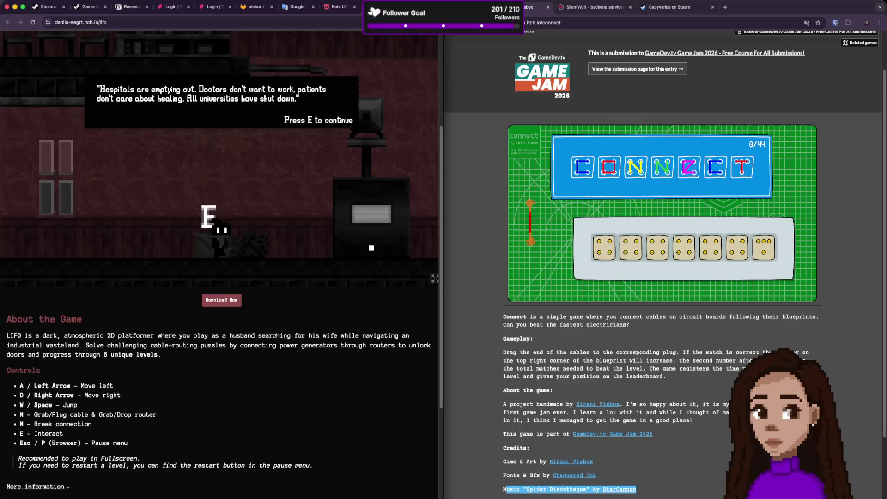
{"action": "key", "text": "e"}
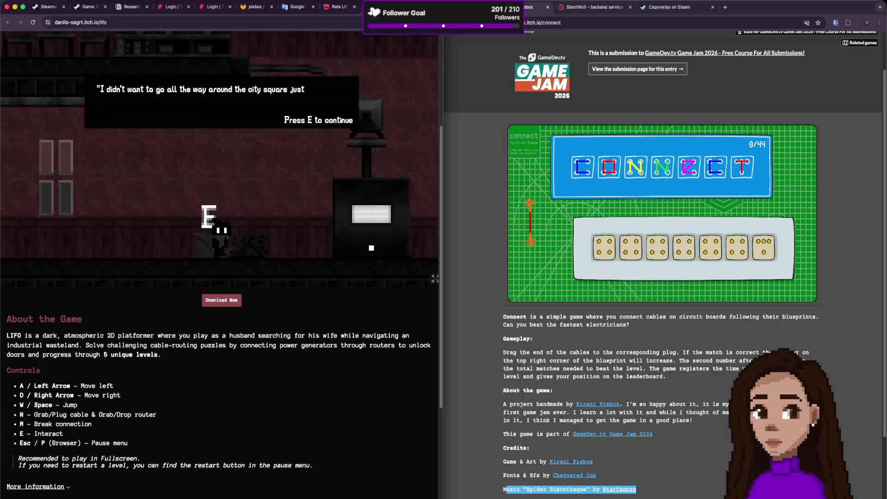
{"action": "key", "text": "e"}
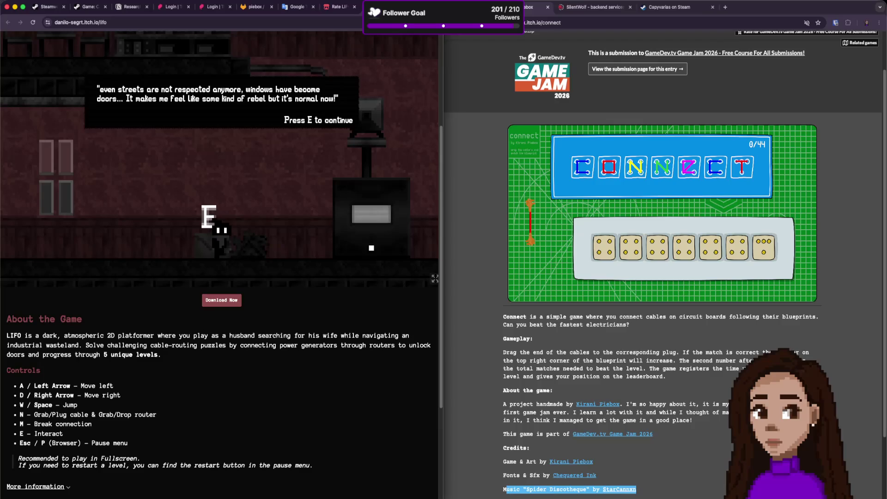
{"action": "key", "text": "e"}
{"action": "key", "text": "e"}
{"action": "key", "text": "e"}
{"action": "key", "text": "e"}
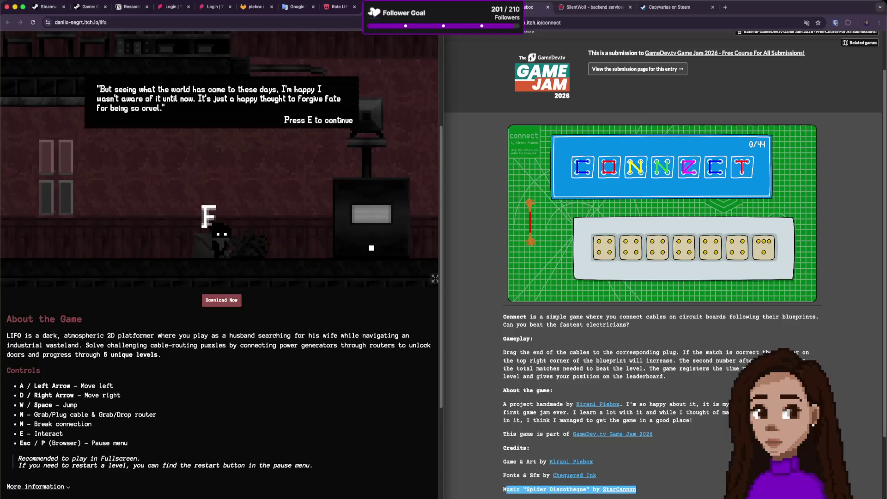
{"action": "key", "text": "e"}
{"action": "key", "text": "d"}
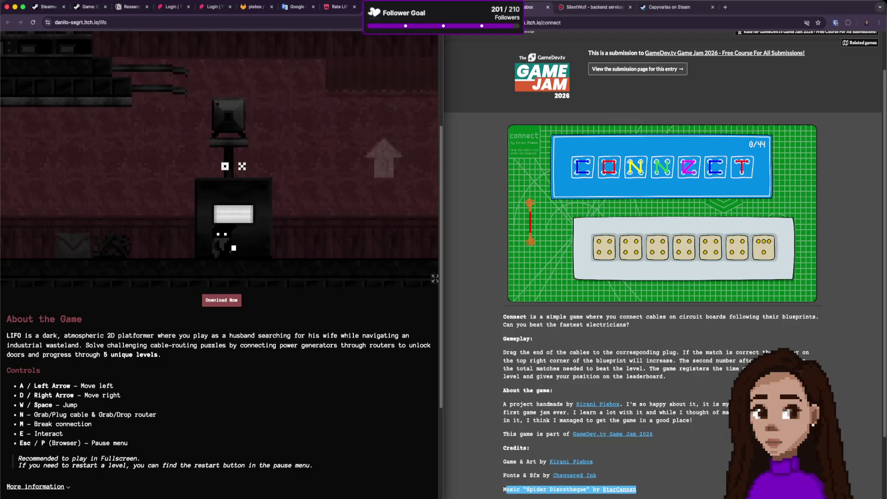
Grab the cable at the machine and carry it left into the double-door room.
{"action": "key", "text": "a"}
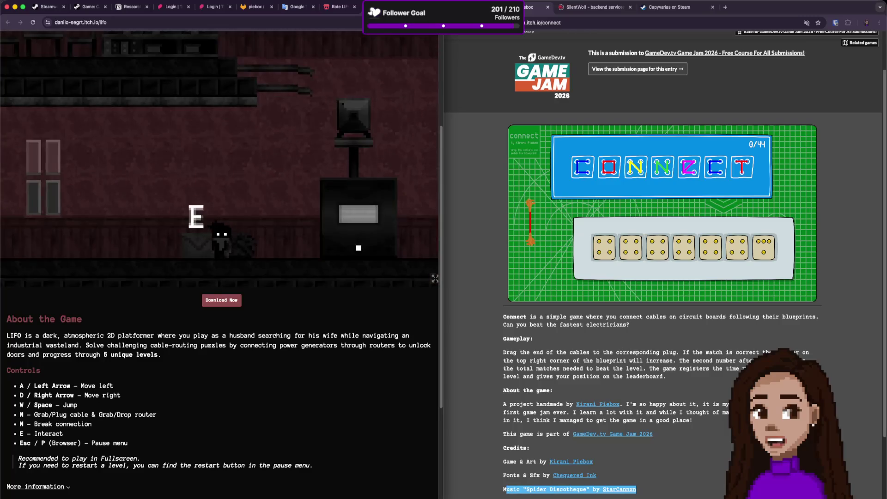
{"action": "key", "text": "d"}
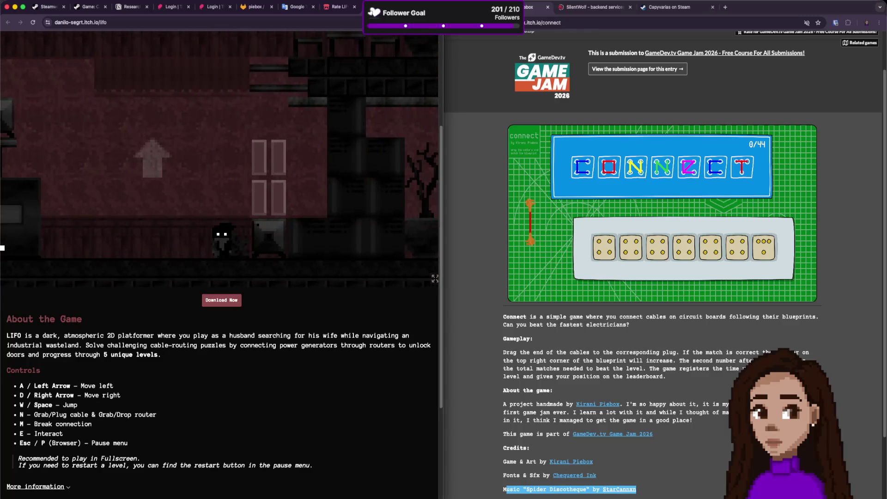
{"action": "key", "text": "a"}
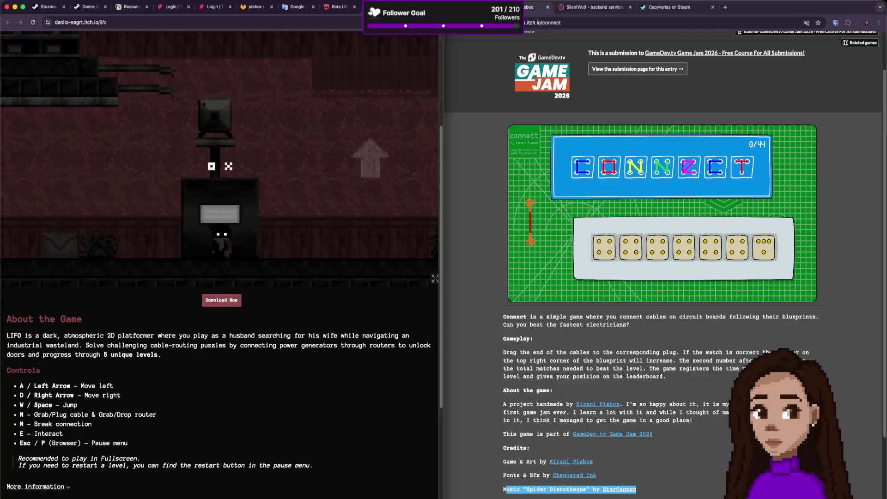
{"action": "key", "text": "a"}
{"action": "key", "text": "n"}
{"action": "key", "text": "a"}
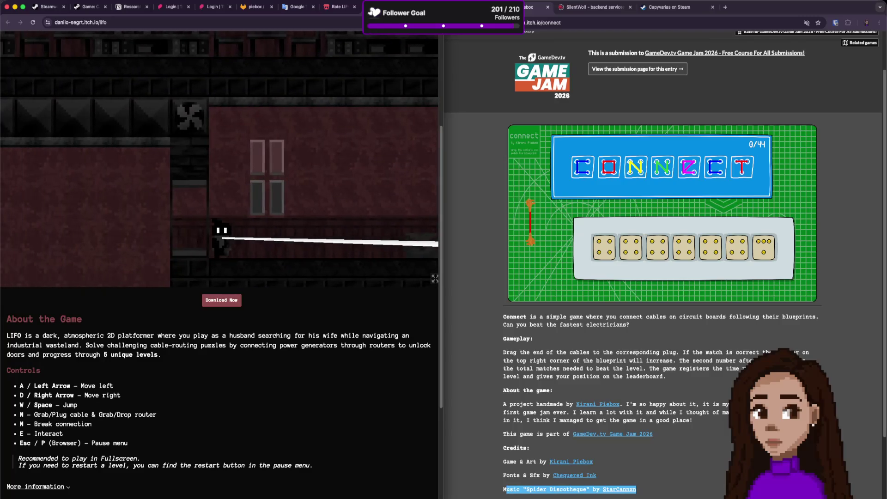
{"action": "key", "text": "a"}
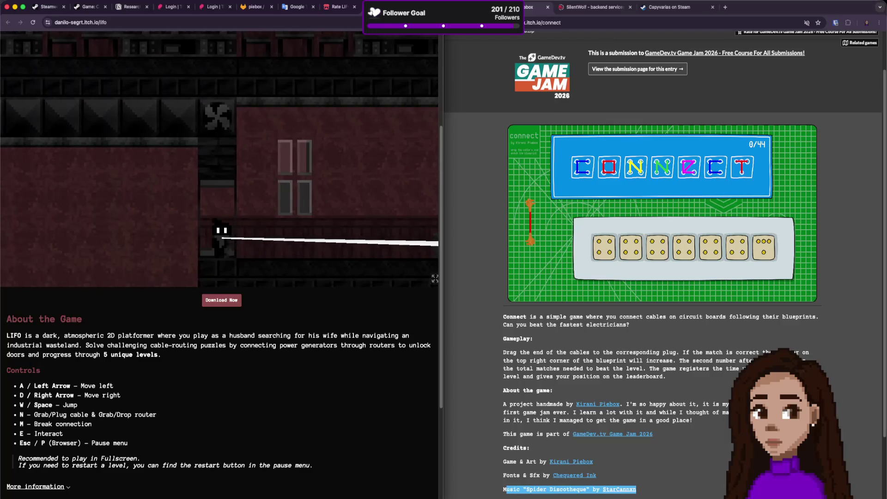
{"action": "key", "text": "a"}
{"action": "key", "text": "n"}
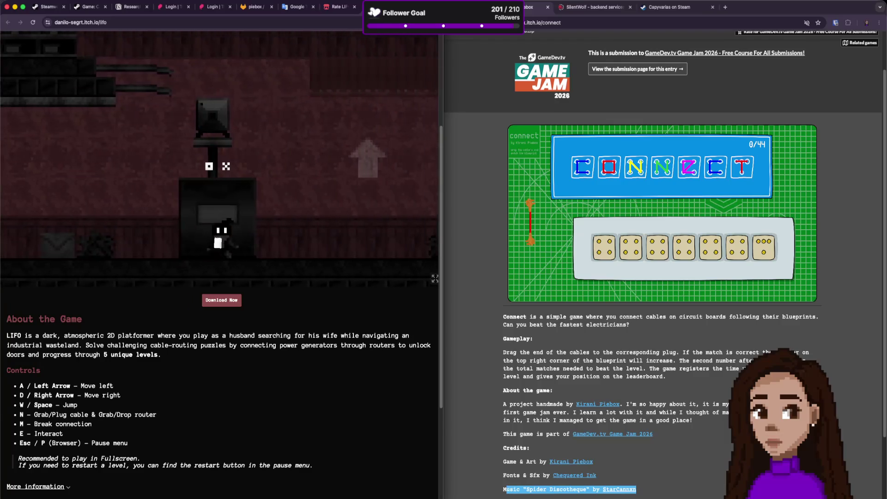
{"action": "key", "text": "d"}
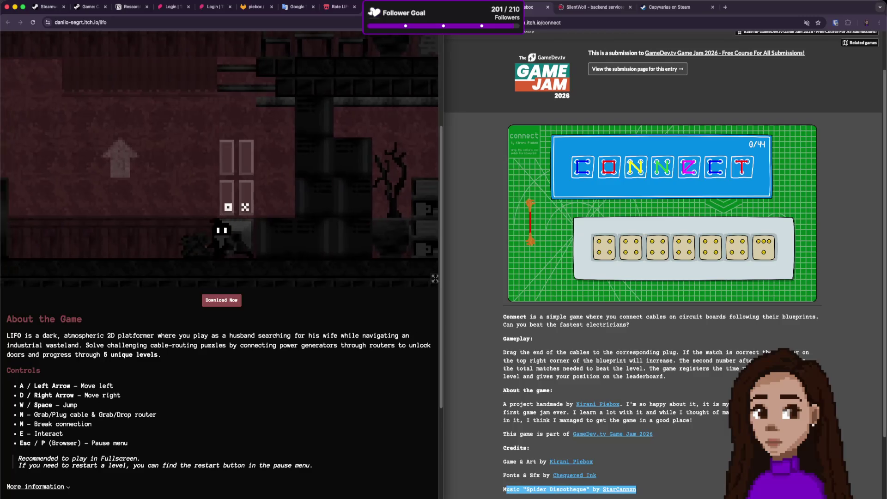
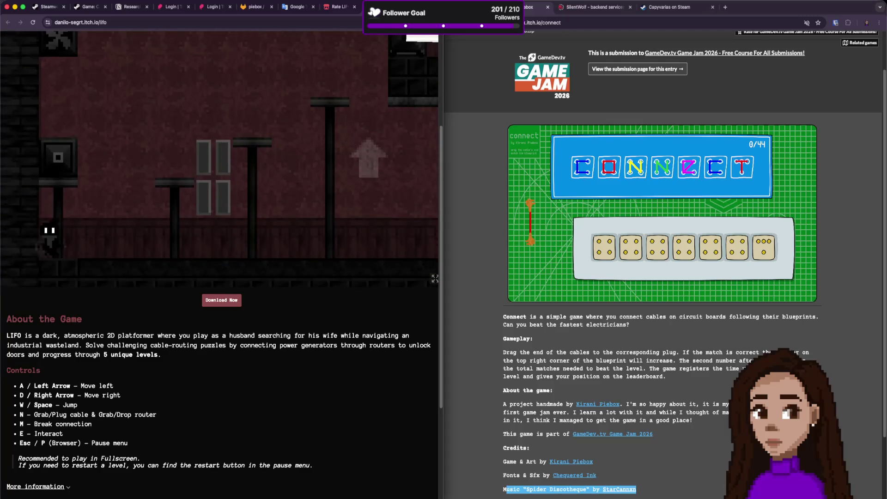
Jump left up the raised platforms and go through the door into the next area.
{"action": "key", "text": "d"}
{"action": "key", "text": "w"}
{"action": "key", "text": "a"}
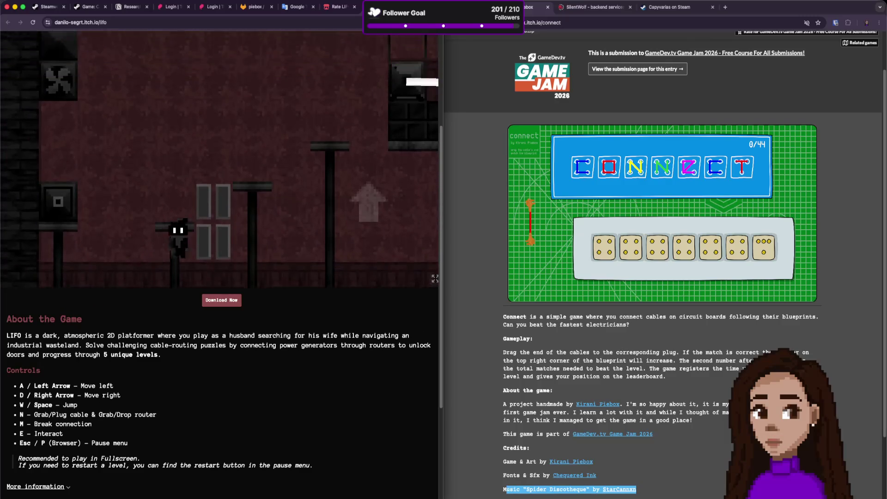
{"action": "key", "text": "w"}
{"action": "key", "text": "a"}
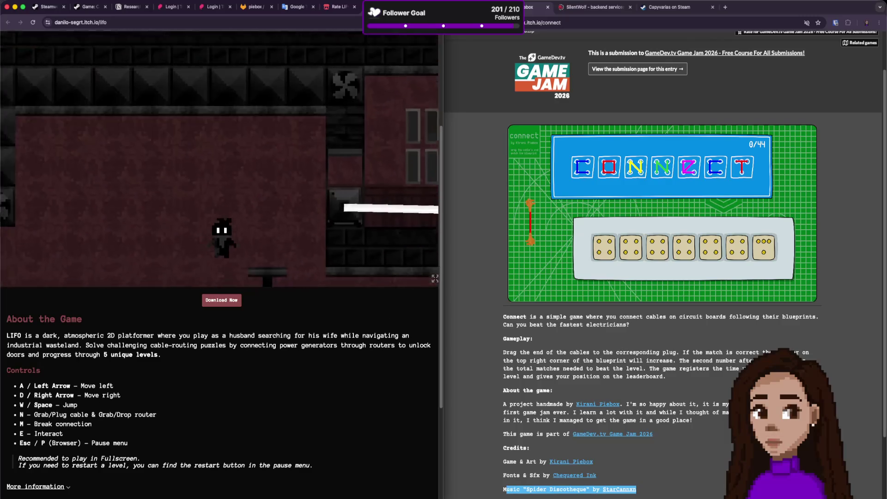
{"action": "key", "text": "w"}
{"action": "key", "text": "a"}
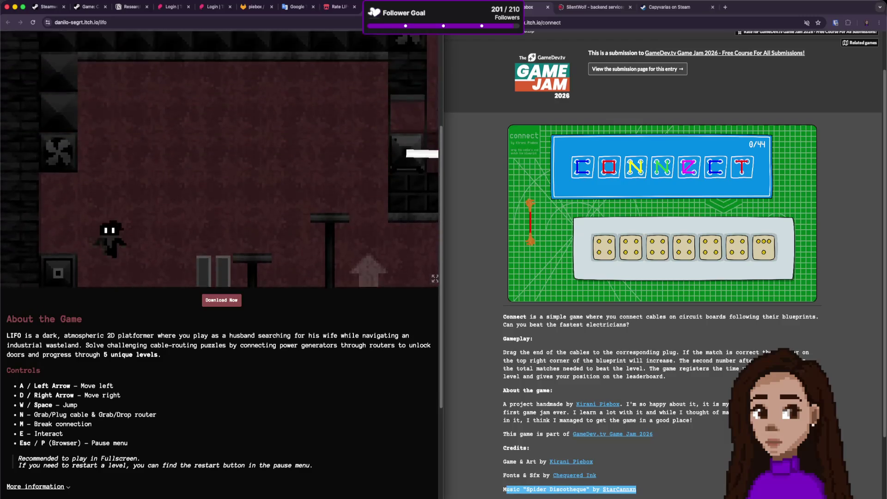
{"action": "key", "text": "e"}
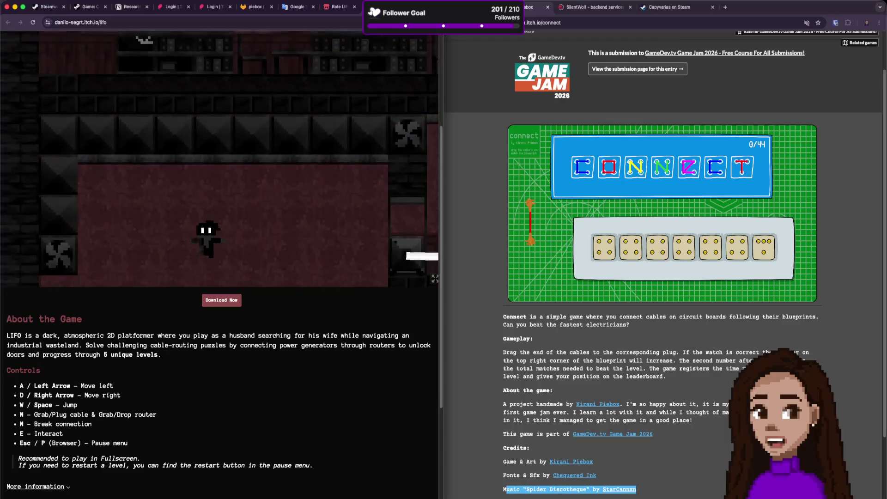
{"action": "key", "text": "w"}
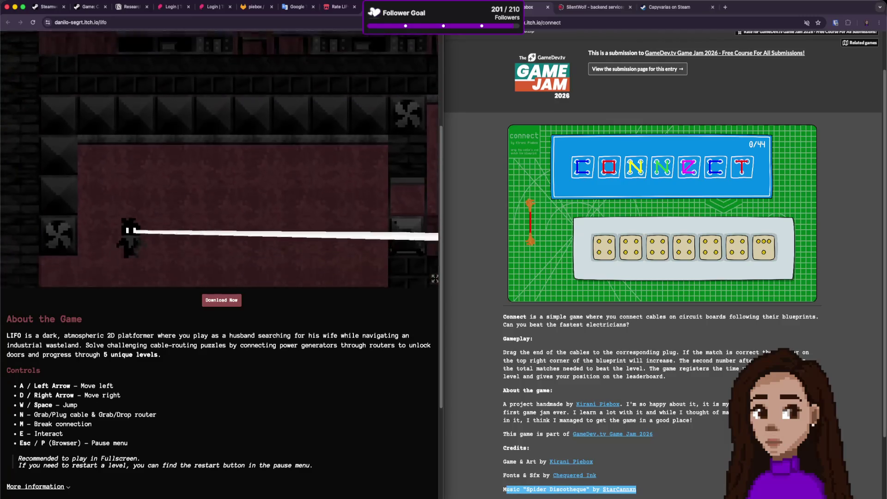
Plug the generator cable into the router box and walk left, stretching the cable.
{"action": "key", "text": "n"}
{"action": "key", "text": "d"}
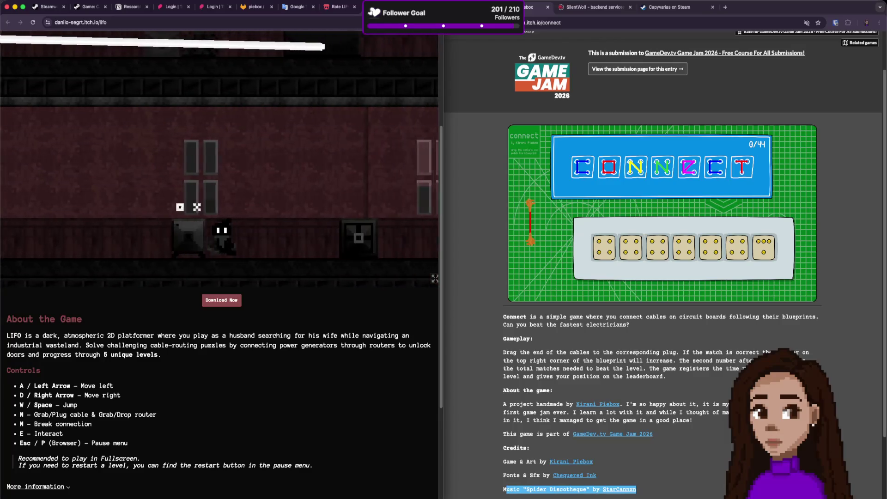
{"action": "key", "text": "a"}
{"action": "key", "text": "a"}
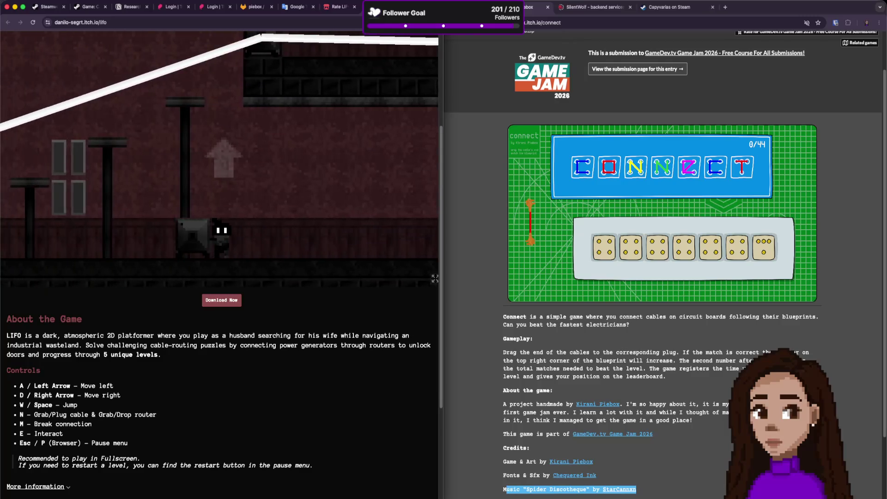
{"action": "key", "text": "a"}
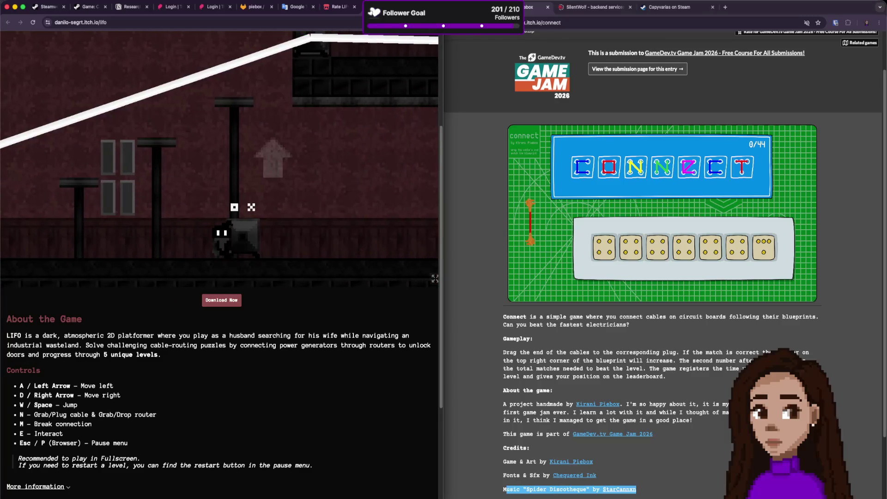
Take a new cable from the router box and route it right across the room.
{"action": "key", "text": "a"}
{"action": "key", "text": "a"}
{"action": "key", "text": "n"}
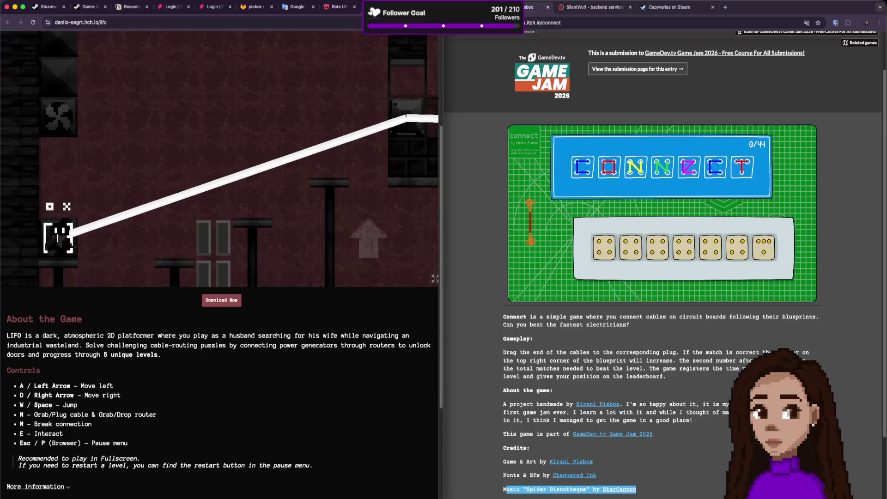
{"action": "key", "text": "d"}
{"action": "key", "text": "d"}
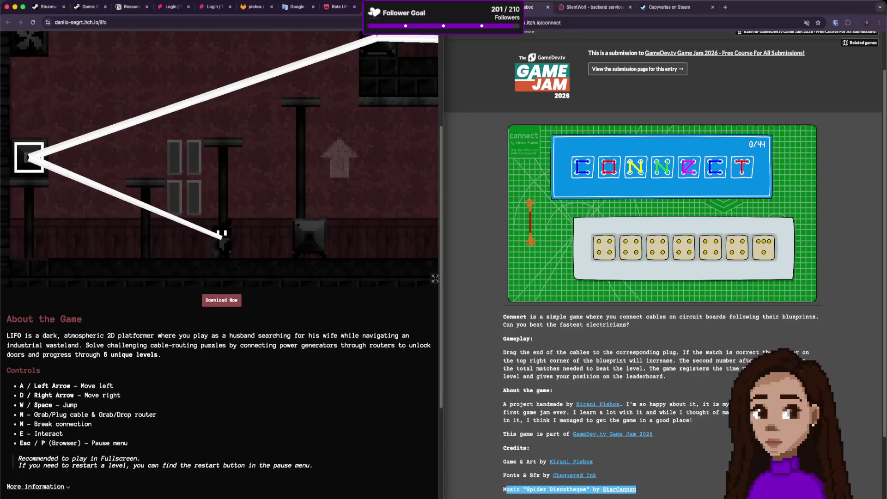
{"action": "key", "text": "d"}
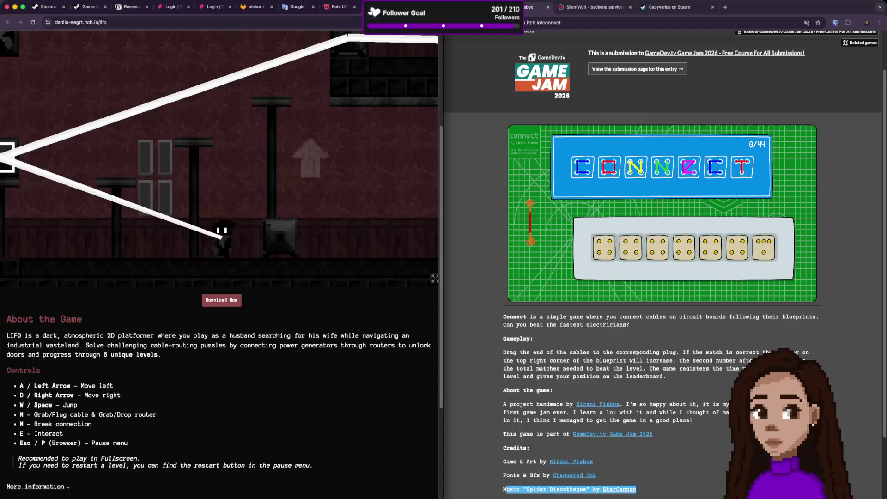
{"action": "key", "text": "d"}
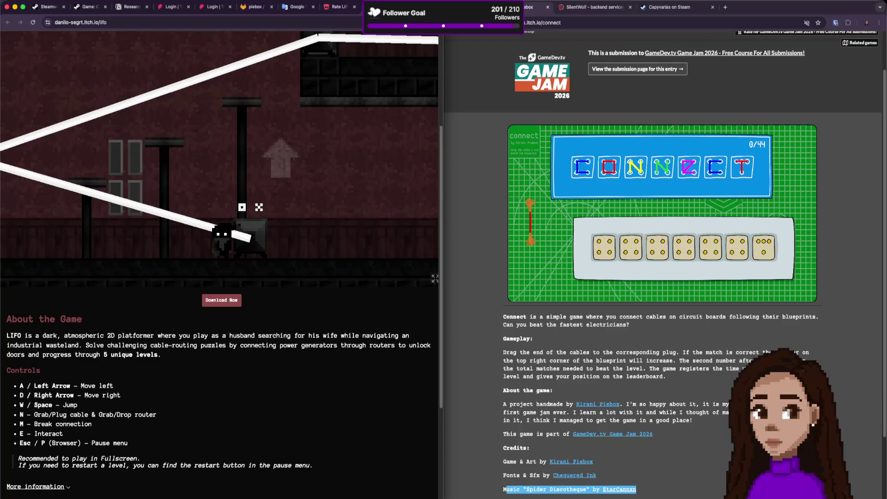
{"action": "key", "text": "d"}
{"action": "key", "text": "d"}
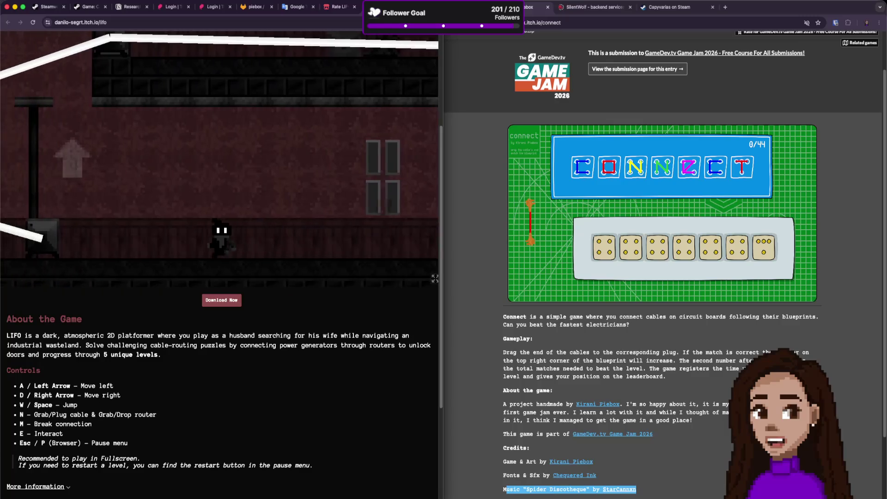
{"action": "key", "text": "a"}
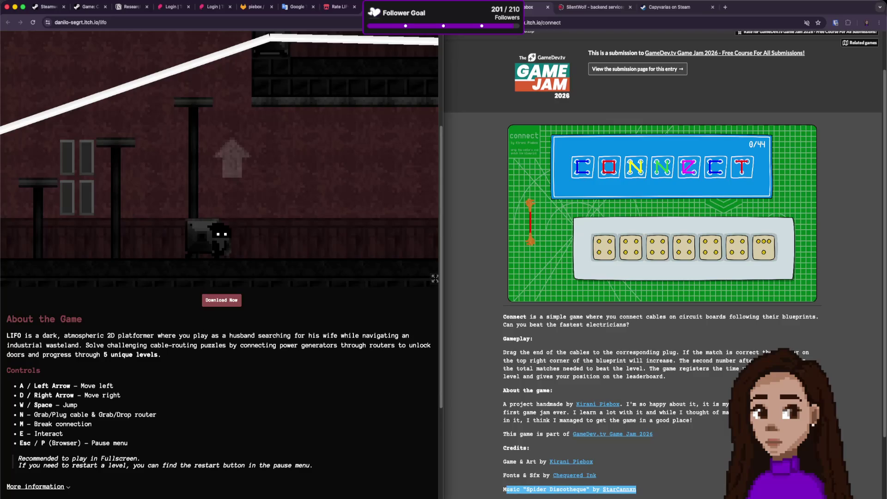
{"action": "key", "text": "d"}
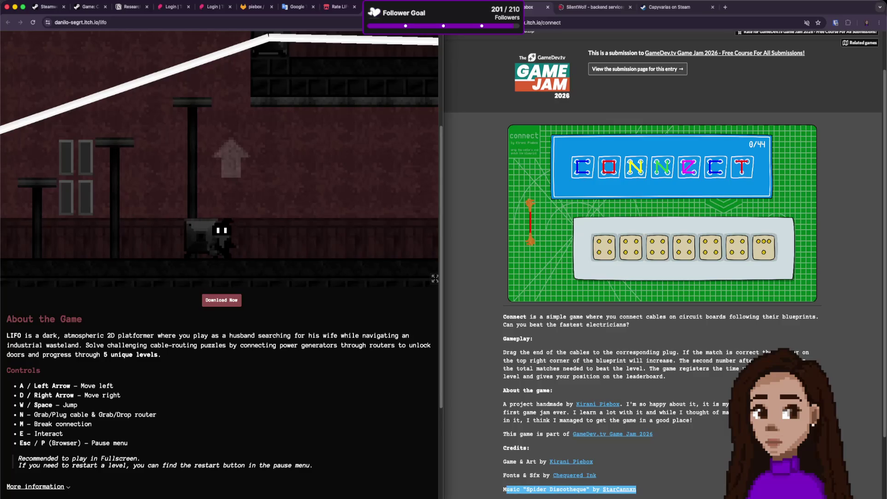
{"action": "key", "text": "d"}
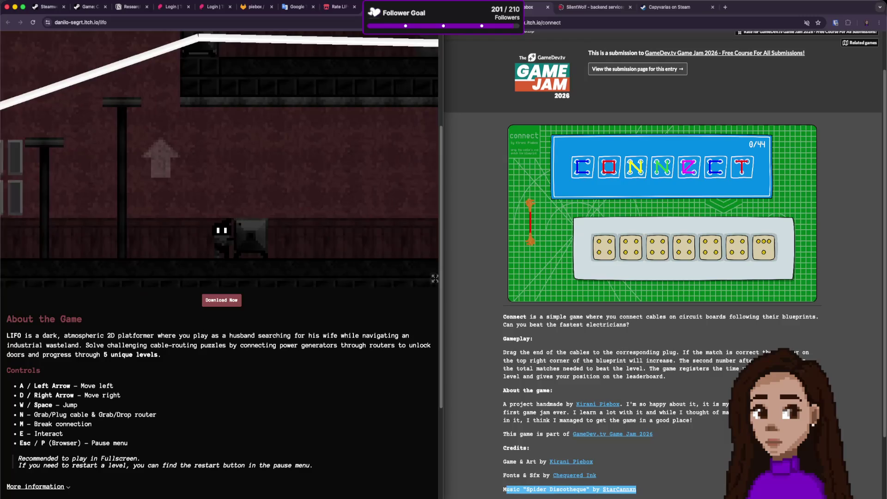
{"action": "key", "text": "d"}
{"action": "key", "text": "a"}
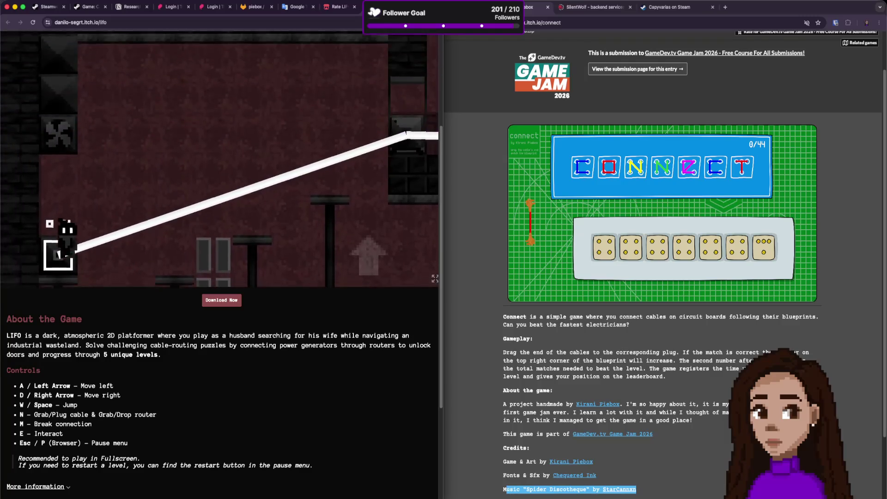
{"action": "key", "text": "d"}
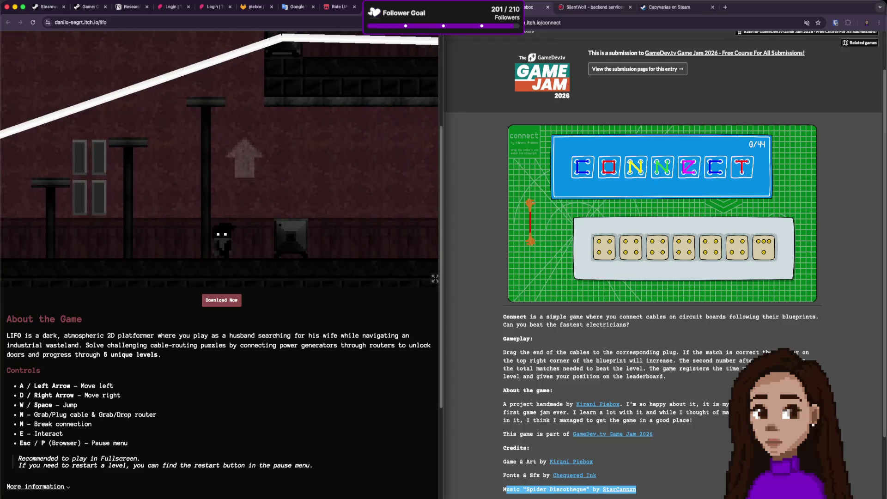
Carry the router box left and set it down on the left ledge.
{"action": "key", "text": "d"}
{"action": "key", "text": "n"}
{"action": "key", "text": "a"}
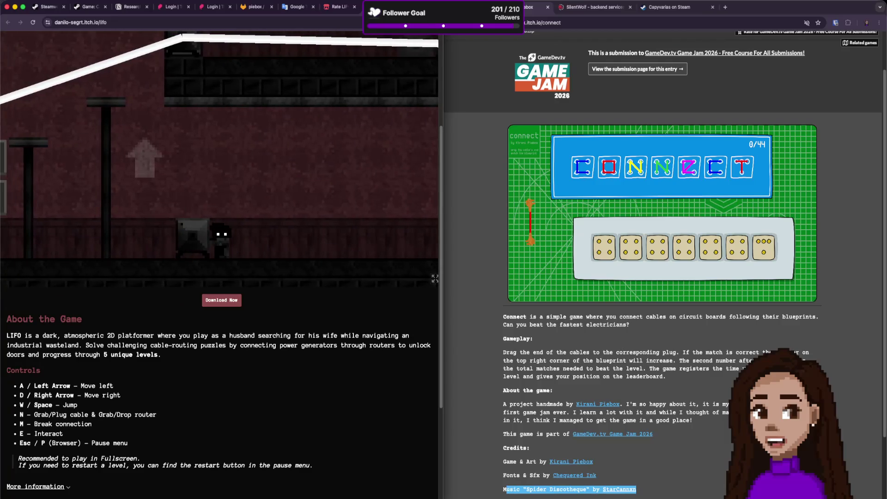
{"action": "key", "text": "a"}
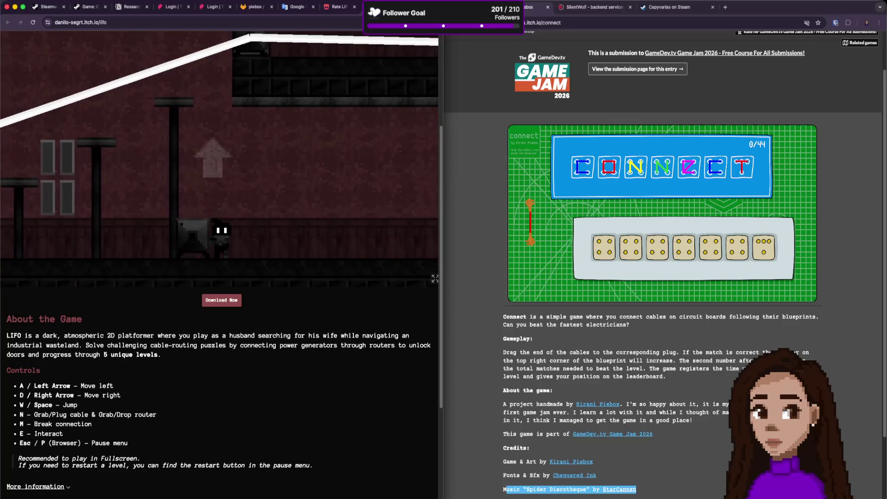
{"action": "key", "text": "n"}
{"action": "key", "text": "d"}
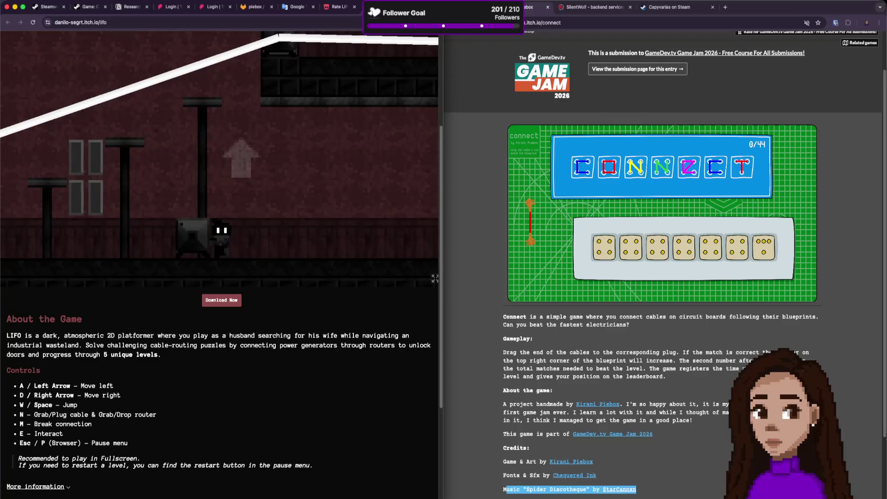
Trail a second cable right from the router, connect it so it lights up, and move on.
{"action": "key", "text": "d"}
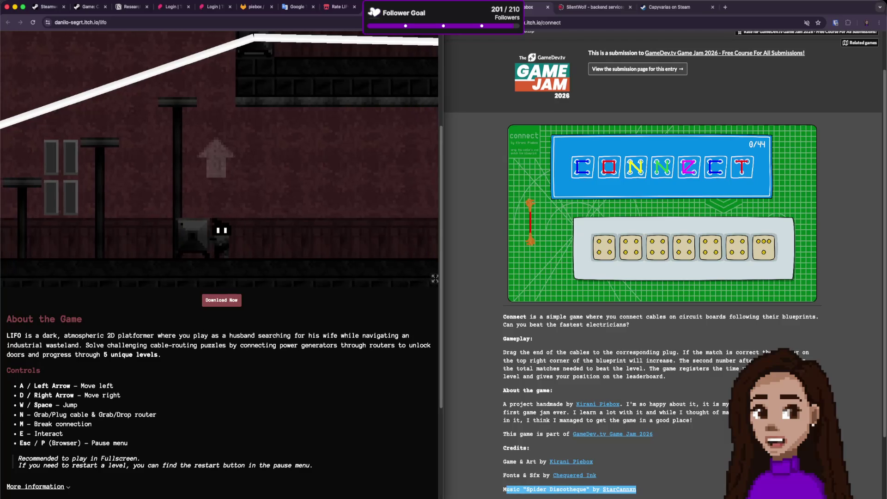
{"action": "key", "text": "a"}
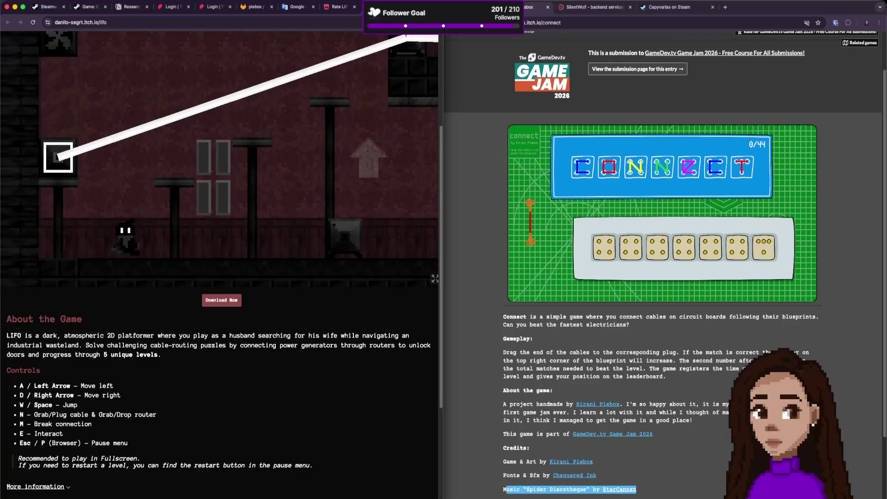
{"action": "key", "text": "d"}
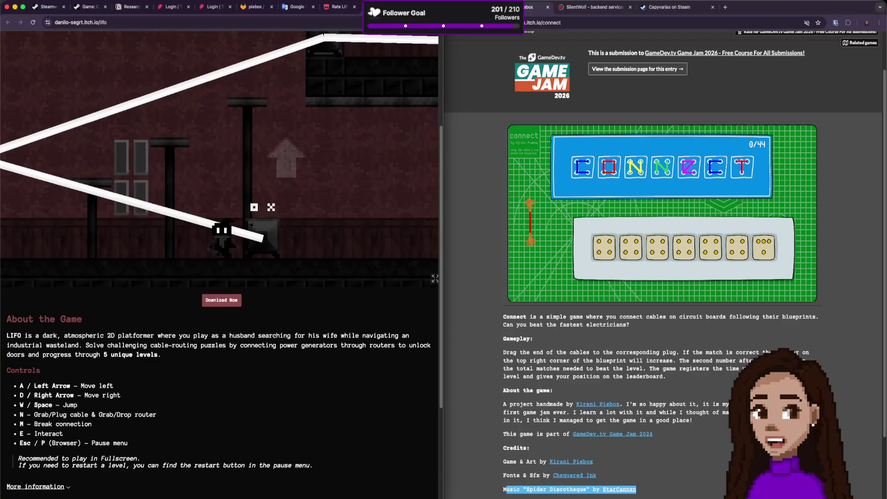
{"action": "key", "text": "d"}
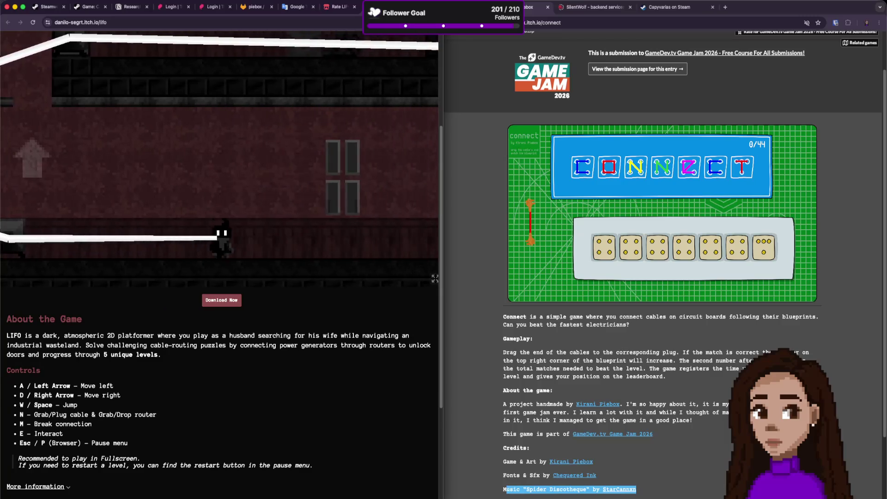
{"action": "key", "text": "n"}
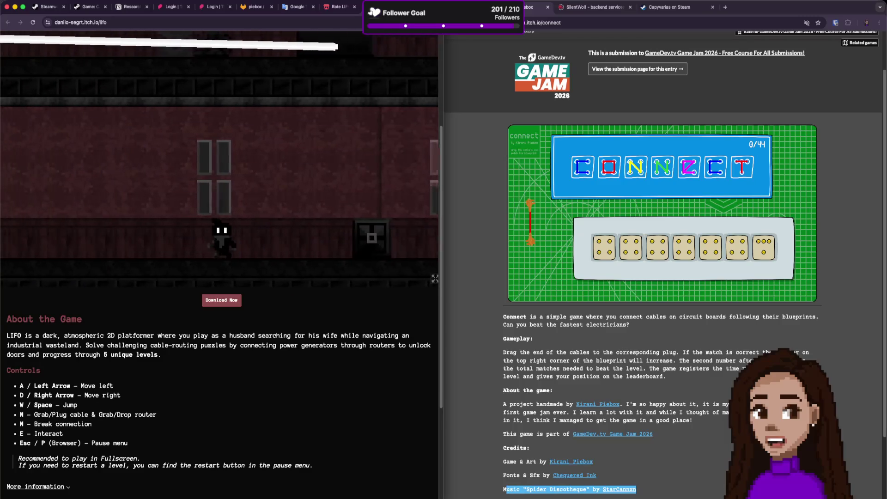
{"action": "key", "text": "d"}
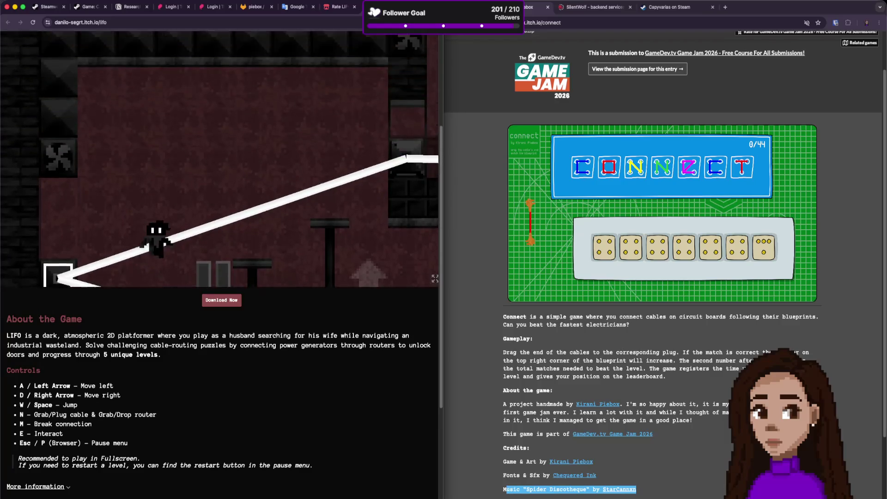
{"action": "key", "text": "d"}
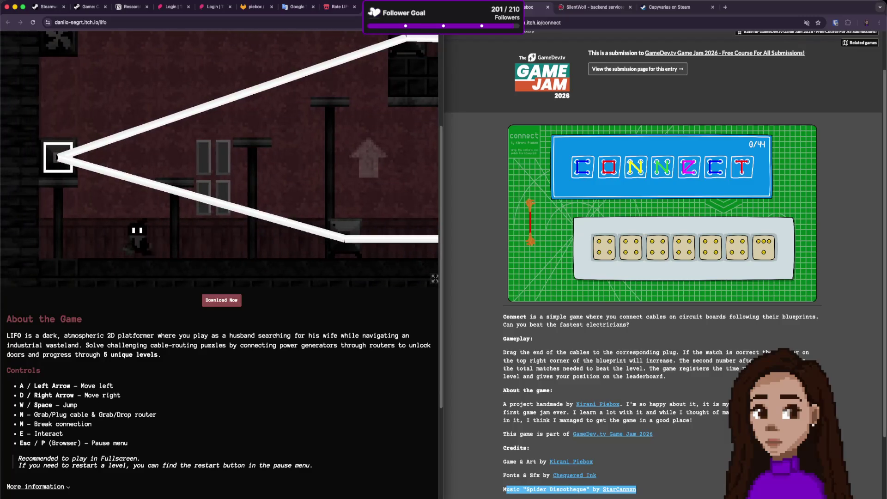
Drop left into the lower cable room, then jump up and head right toward the dark machine.
{"action": "key", "text": "a"}
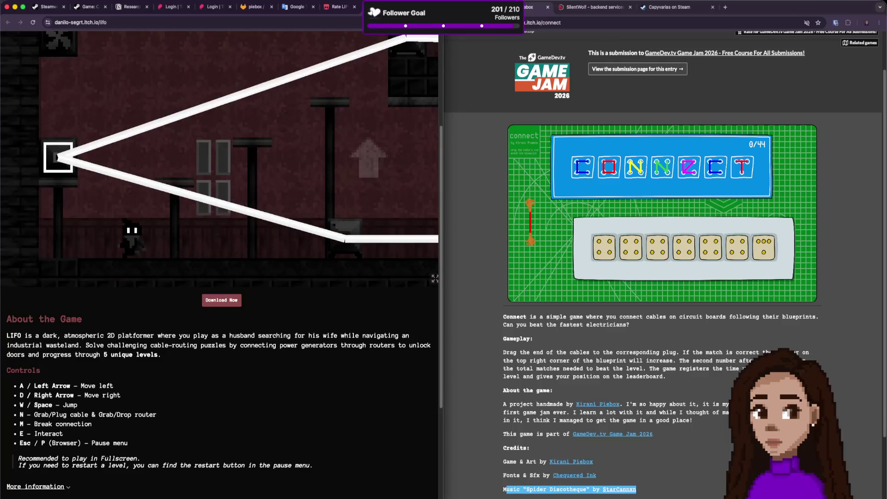
{"action": "key", "text": "d"}
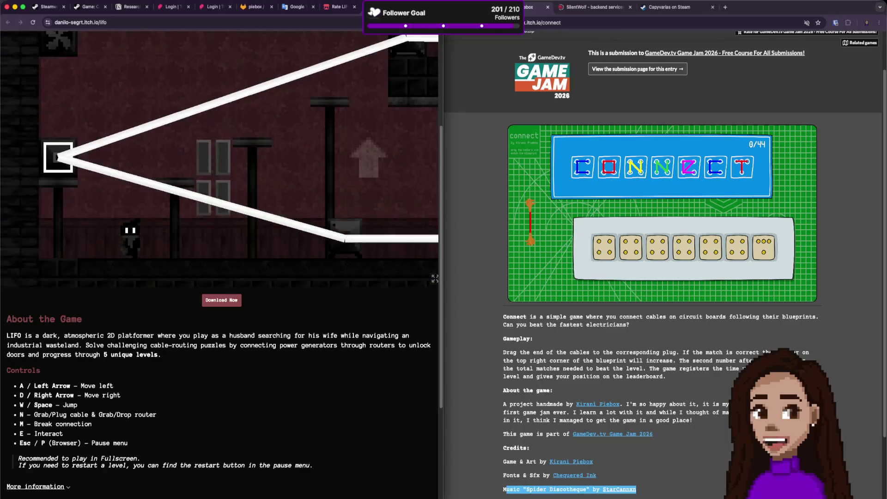
{"action": "key", "text": "d"}
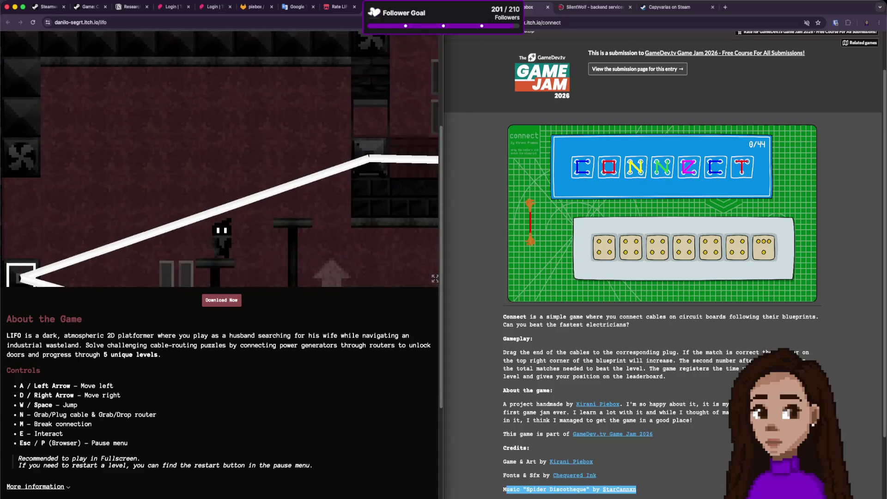
{"action": "key", "text": "a"}
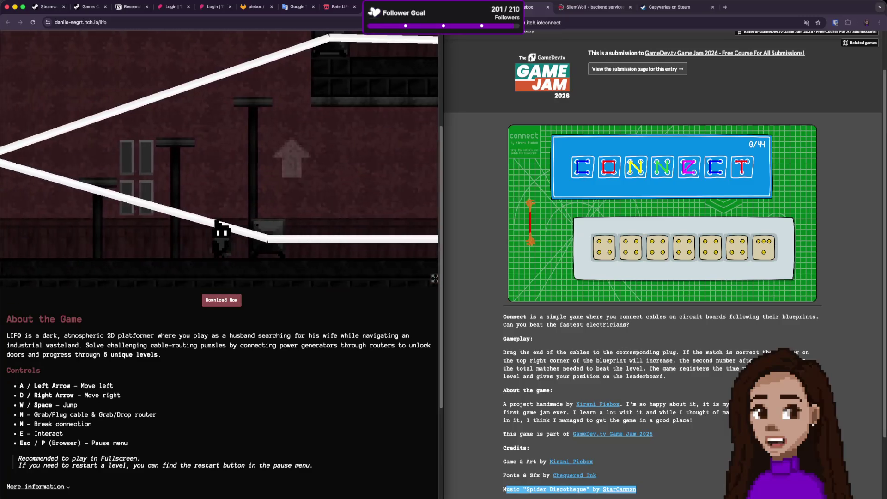
{"action": "key", "text": "a"}
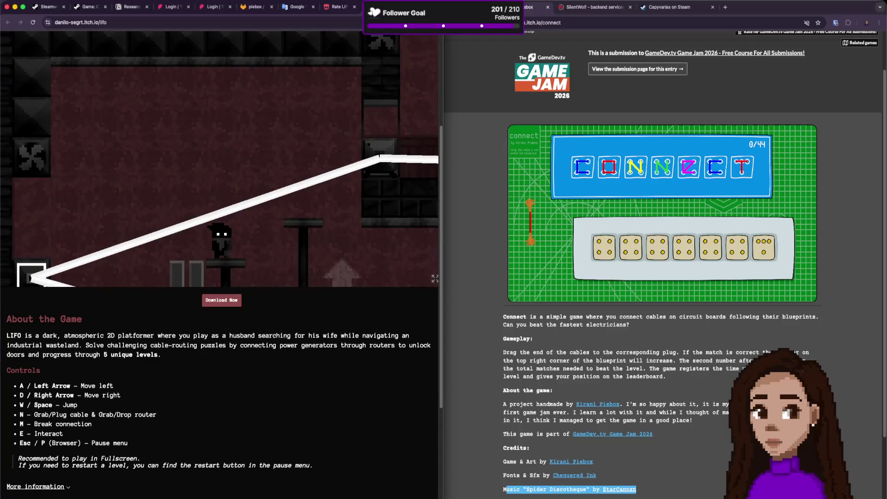
{"action": "key", "text": "a"}
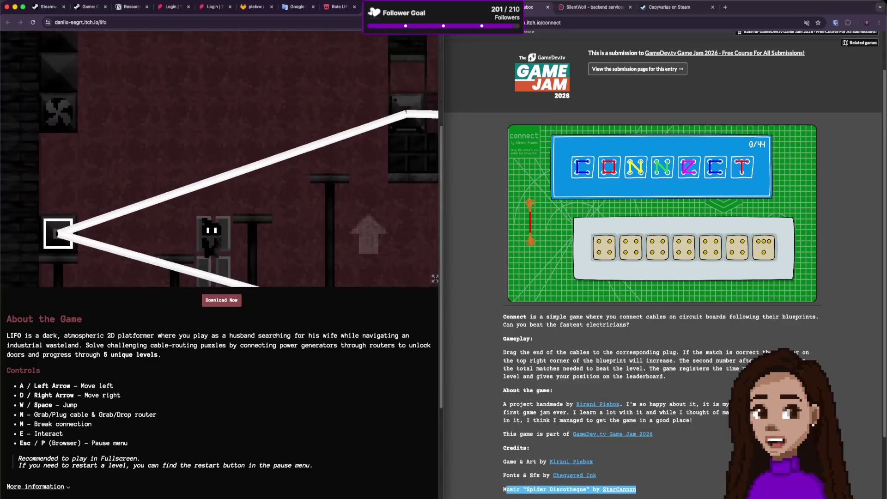
{"action": "key", "text": "w"}
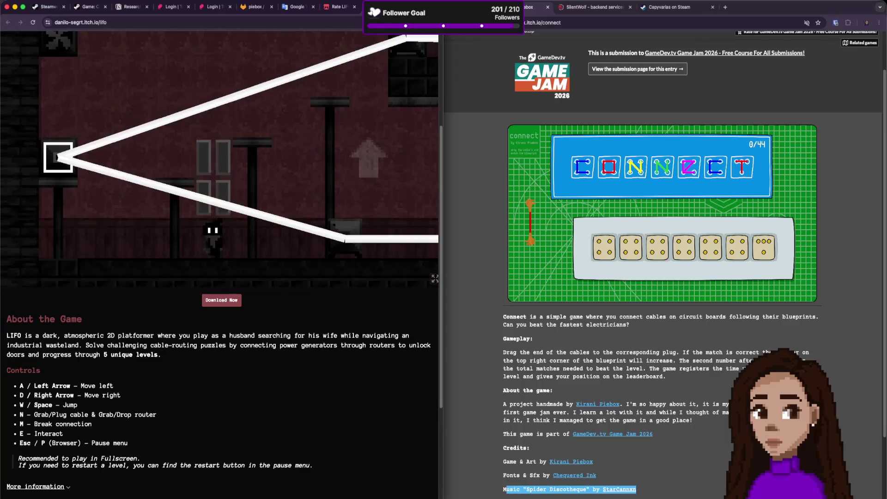
{"action": "key", "text": "d"}
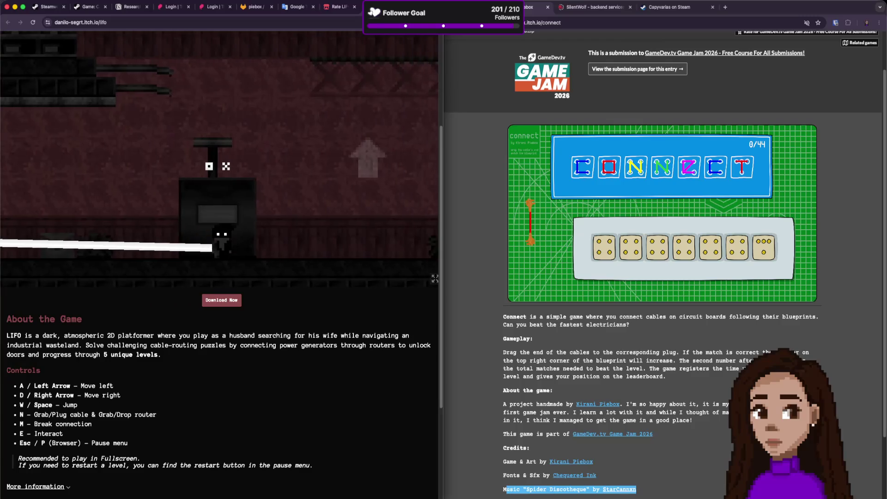
Haul the cable past the machine and walk on into the lattice-window brick room.
{"action": "key", "text": "d"}
{"action": "key", "text": "w"}
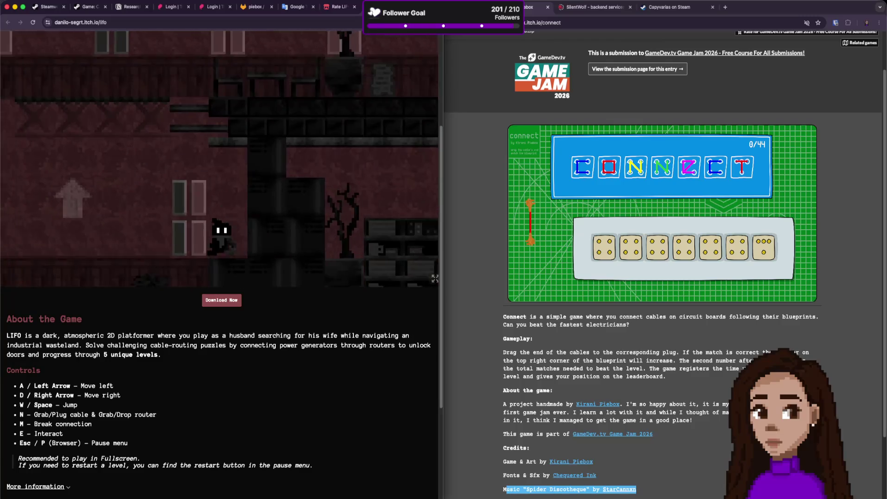
{"action": "key", "text": "a"}
{"action": "key", "text": "d"}
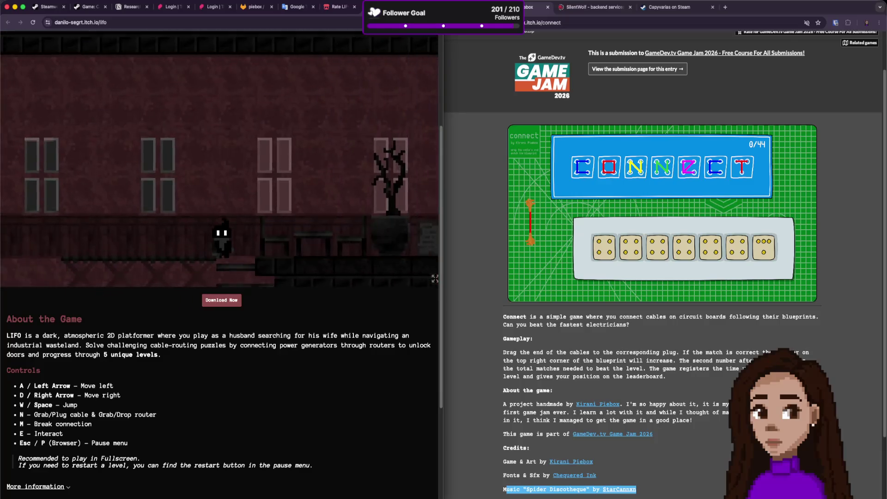
{"action": "key", "text": "d"}
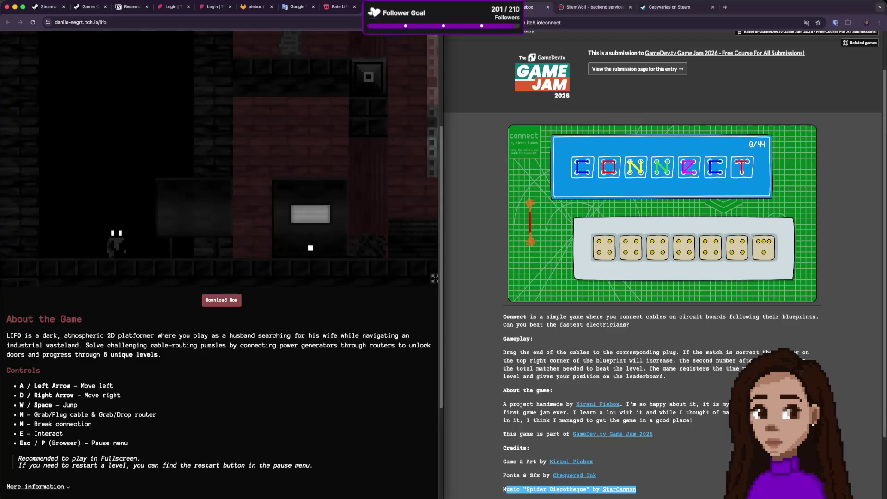
{"action": "key", "text": "d"}
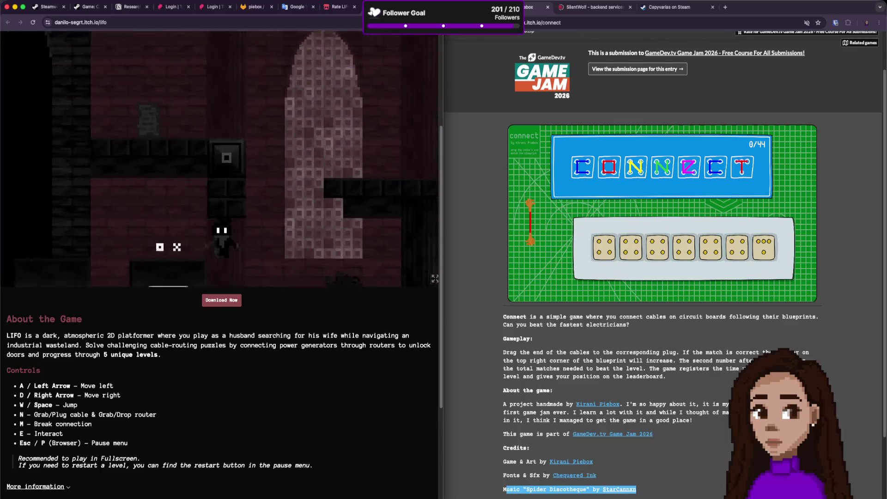
{"action": "key", "text": "a"}
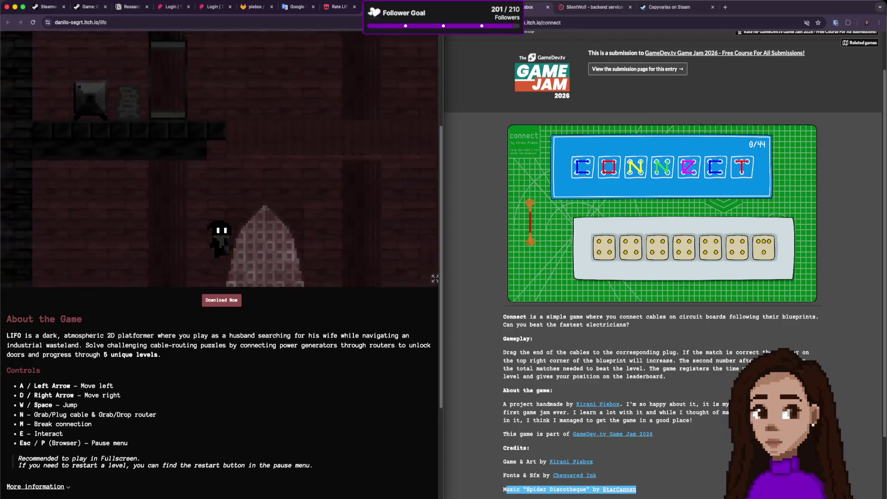
{"action": "key", "text": "d"}
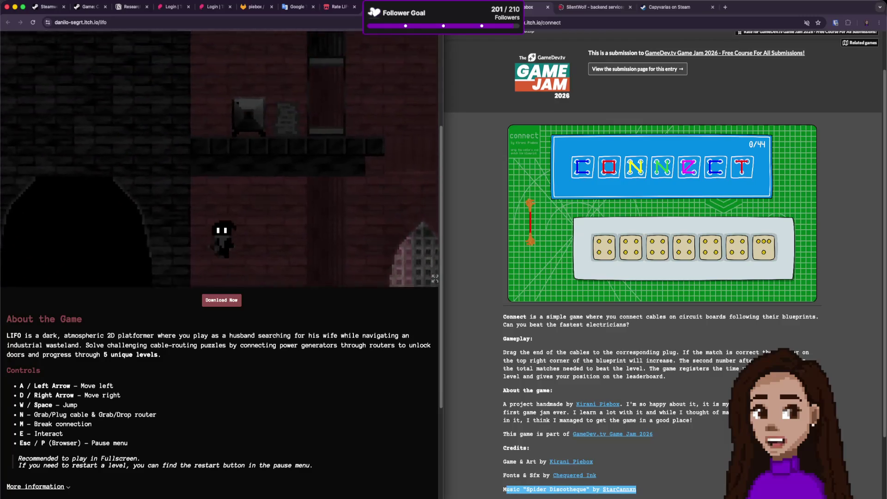
{"action": "key", "text": "a"}
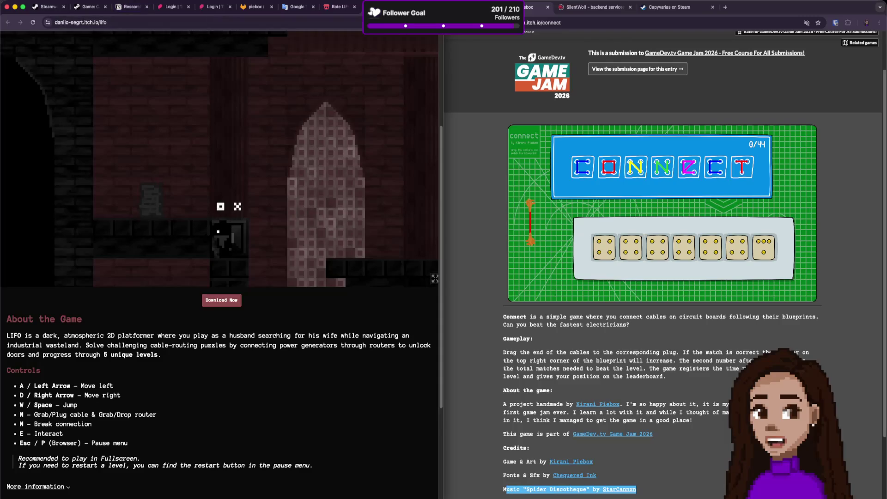
Scroll the itch.io page back to the top and close the LIFO game page.
{"action": "scroll", "coordinate": [184, 108], "scroll_direction": "up", "scroll_amount": 5}
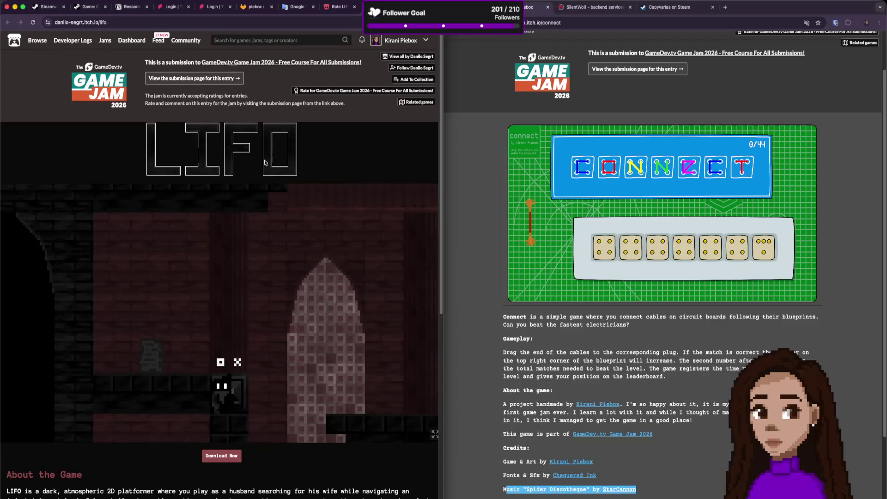
{"action": "scroll", "coordinate": [219, 264], "scroll_direction": "down", "scroll_amount": 1}
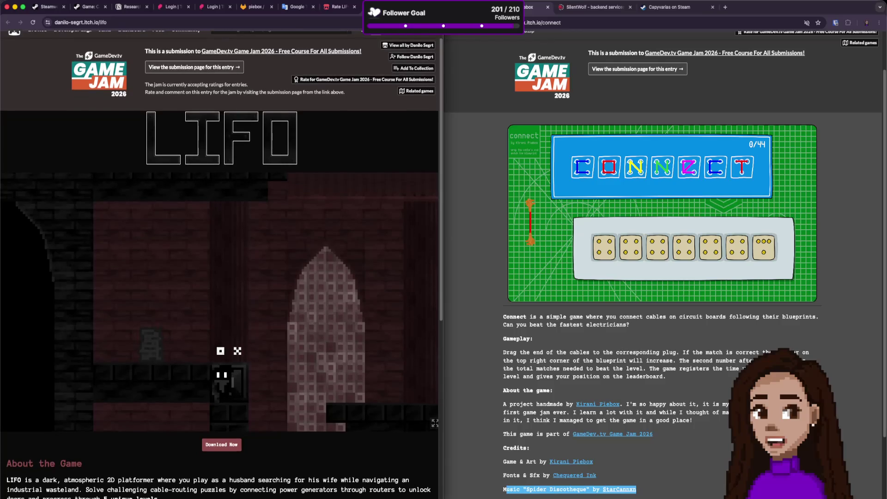
{"action": "scroll", "coordinate": [276, 440], "scroll_direction": "down", "scroll_amount": 10}
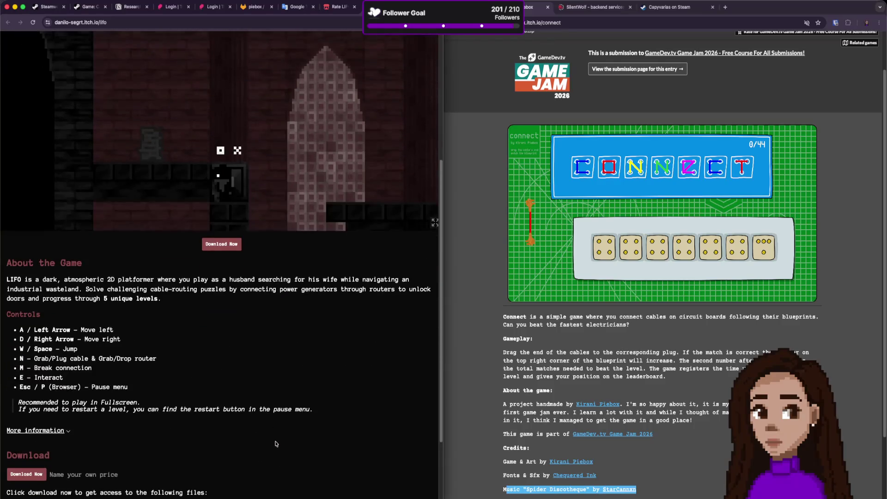
{"action": "scroll", "coordinate": [275, 440], "scroll_direction": "up", "scroll_amount": 10}
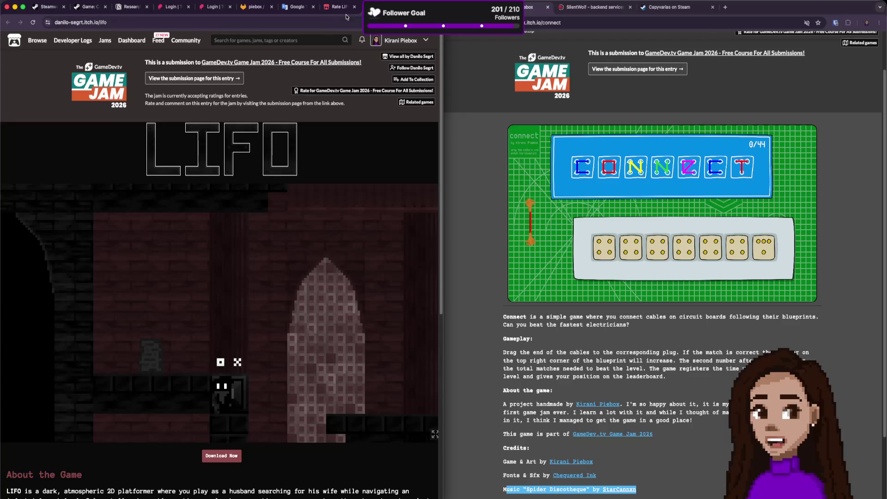
{"action": "key", "text": "super+w"}
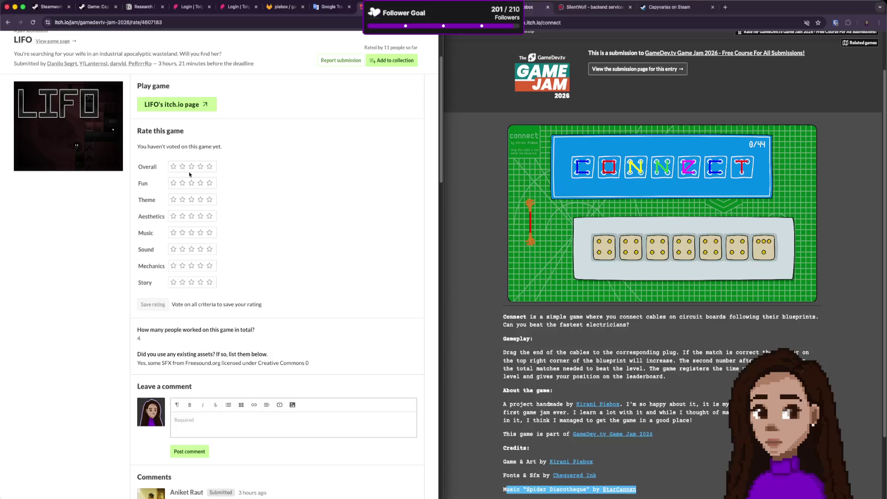
Give LIFO five stars for all eight criteria, Overall through Story, and try saving the rating.
{"action": "left_click", "coordinate": [209, 167]}
{"action": "left_click", "coordinate": [209, 183]}
{"action": "left_click", "coordinate": [209, 200]}
{"action": "left_click", "coordinate": [209, 216]}
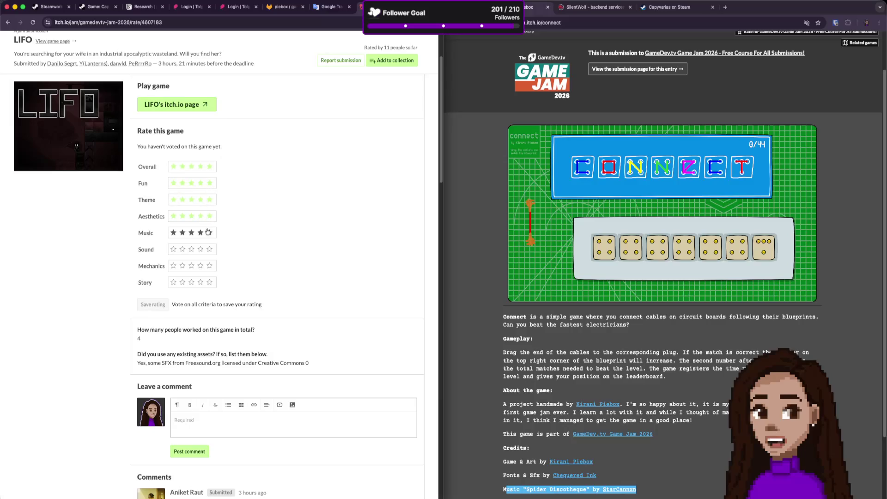
{"action": "left_click", "coordinate": [210, 233]}
{"action": "left_click", "coordinate": [209, 250]}
{"action": "left_click", "coordinate": [209, 266]}
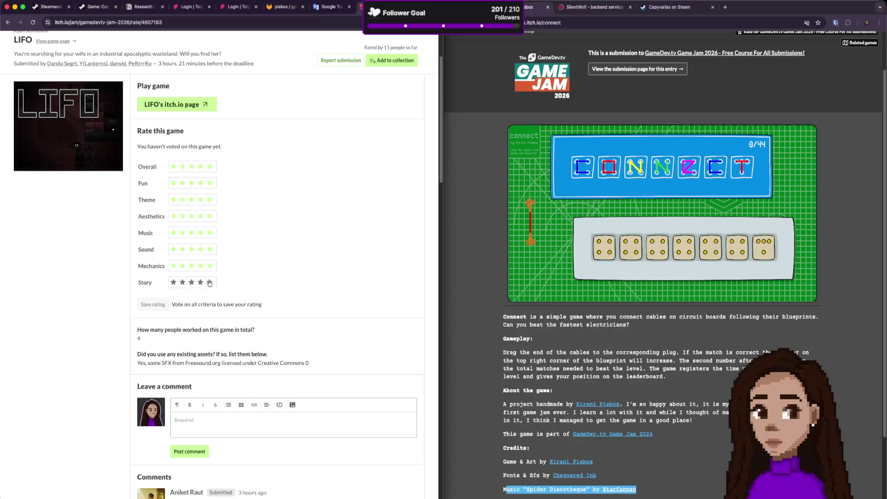
{"action": "left_click", "coordinate": [209, 282]}
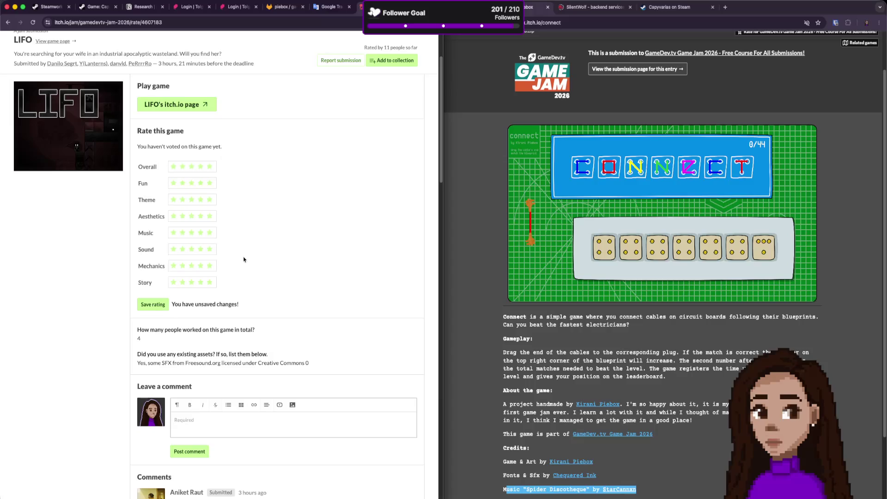
{"action": "left_click", "coordinate": [159, 305]}
{"action": "scroll", "coordinate": [239, 369], "scroll_direction": "down", "scroll_amount": 5}
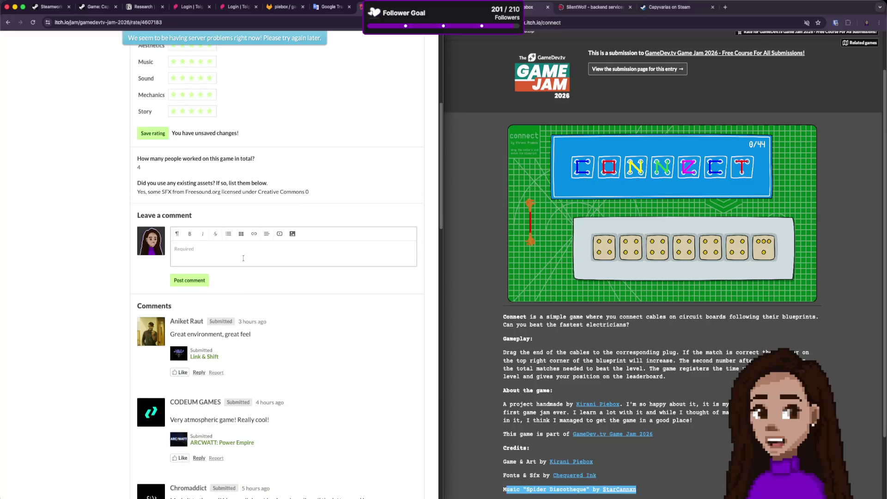
Begin the LIFO comment praising the game and saying the little notes were silly and fun.
{"action": "left_click", "coordinate": [243, 258]}
{"action": "type", "text": "Very gi"}
{"action": "type", "text": "od game!"}
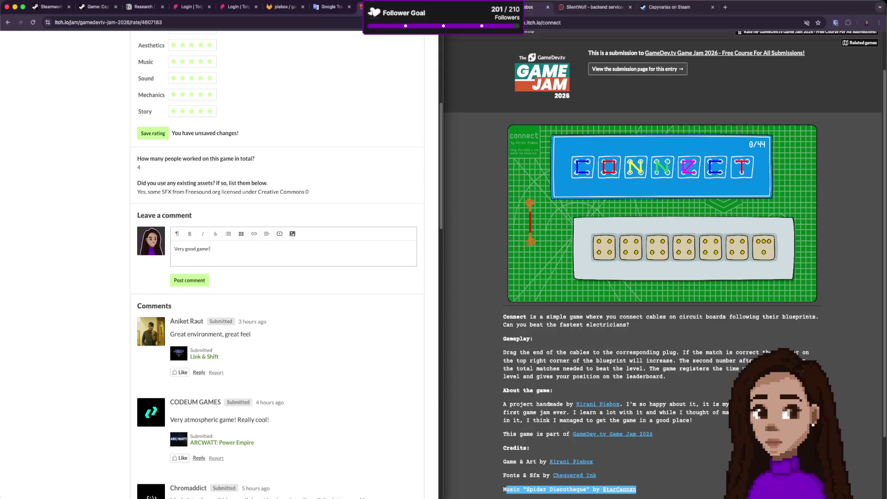
{"action": "key", "text": "Return"}
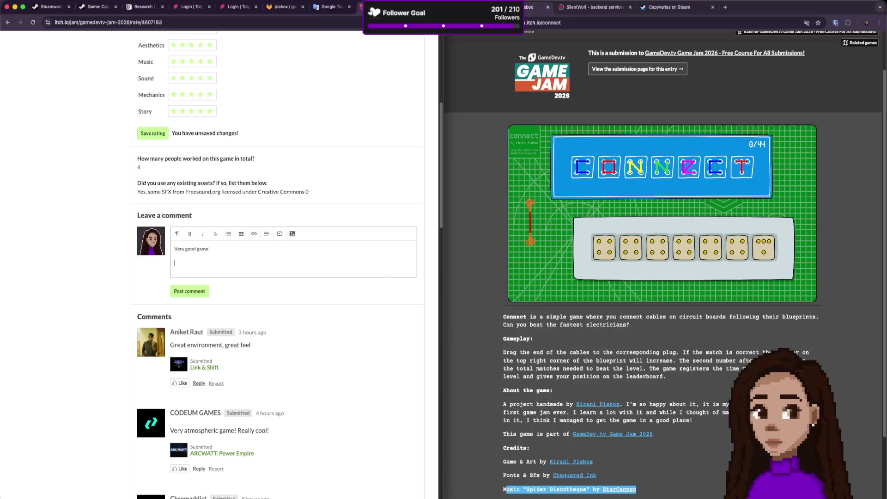
{"action": "type", "text": "I"}
{"action": "type", "text": "eally like th"}
{"action": "type", "text": "re"}
{"action": "type", "text": "u"}
{"action": "key", "text": "BackSpace"}
{"action": "type", "text": "ttle notes on the"}
{"action": "type", "text": " wat"}
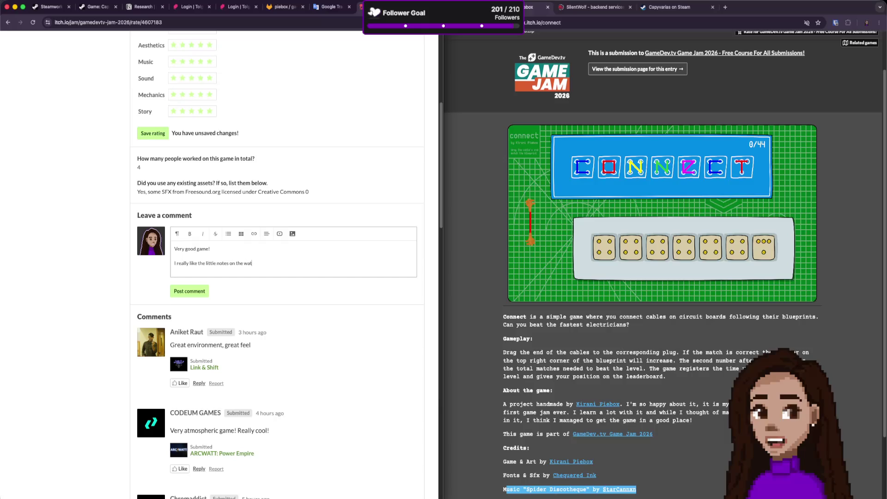
{"action": "type", "text": "ome are silly"}
{"action": "type", "text": "."}
{"action": "type", "text": " and fun."}
Add the line 'The puzzles are nice. I would have appreciatted' and open spelling suggestions.
{"action": "key", "text": "Return"}
{"action": "type", "text": "The "}
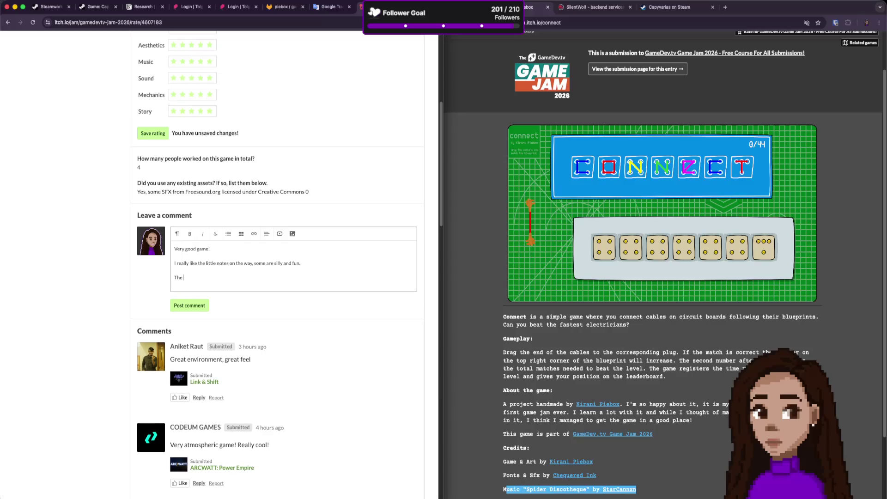
{"action": "type", "text": "puzzles are n"}
{"action": "type", "text": "ice. I would have appre"}
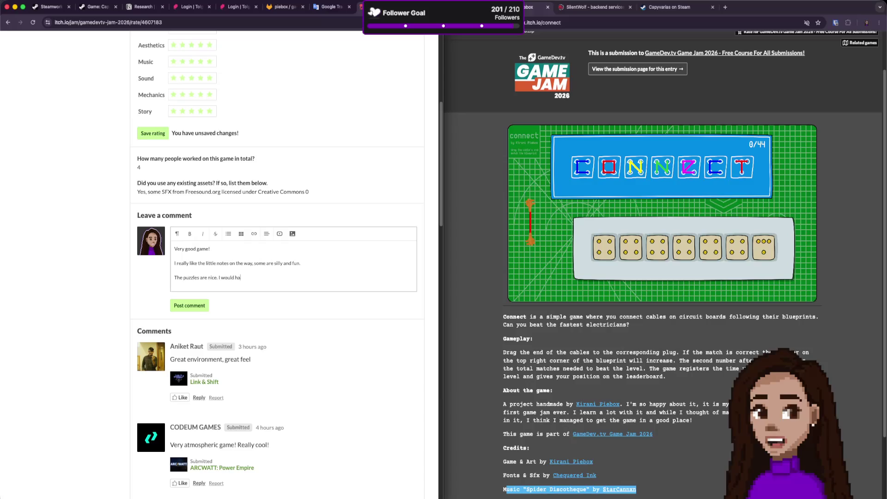
{"action": "type", "text": "aciate a"}
{"action": "key", "text": "BackSpace"}
{"action": "key", "text": "BackSpace"}
{"action": "type", "text": "d a"}
{"action": "key", "text": "BackSpace"}
{"action": "type", "text": "ted"}
{"action": "right_click", "coordinate": [260, 278]}
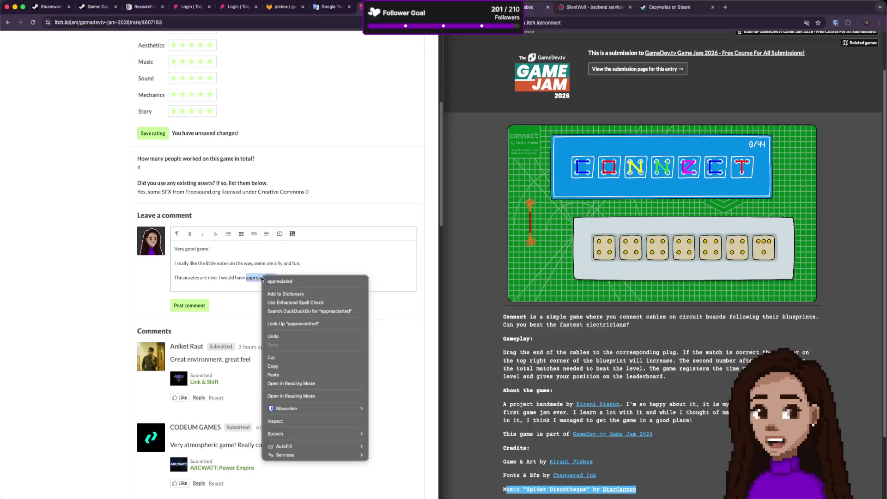
Fix 'appreciated', suggest the moving box as the initial energy mechanic, then begin 'Also if there was...'.
{"action": "left_click", "coordinate": [290, 280]}
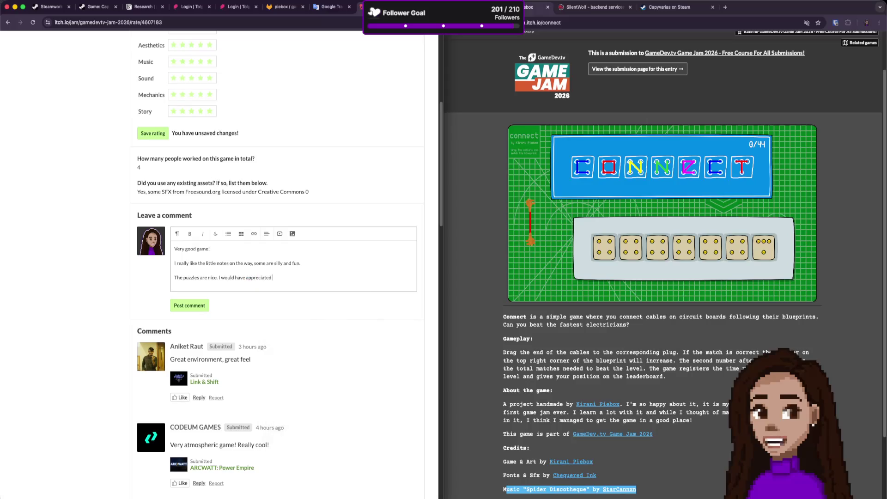
{"action": "type", "text": "i"}
{"action": "type", "text": "f the mo"}
{"action": "type", "text": "ving box was"}
{"action": "type", "text": " ind"}
{"action": "type", "text": "tro"}
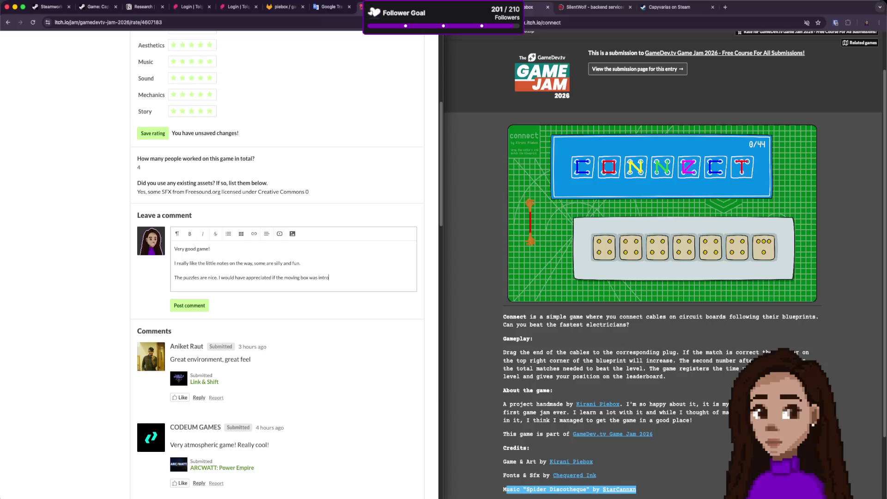
{"action": "type", "text": "duced an the other mec"}
{"action": "type", "text": "h"}
{"action": "type", "text": "n"}
{"action": "type", "text": "."}
{"action": "double_click", "coordinate": [363, 278]}
{"action": "type", "text": "initial mechanic."}
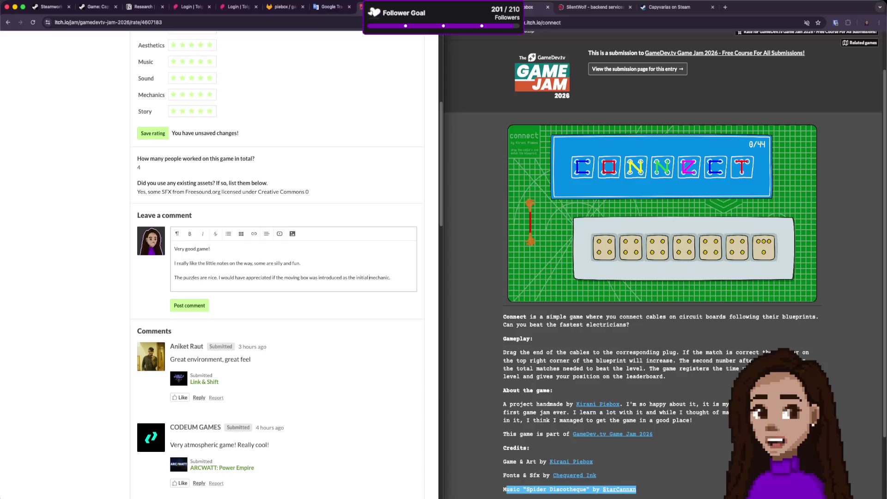
{"action": "left_click", "coordinate": [390, 278]}
{"action": "type", "text": "of connecting"}
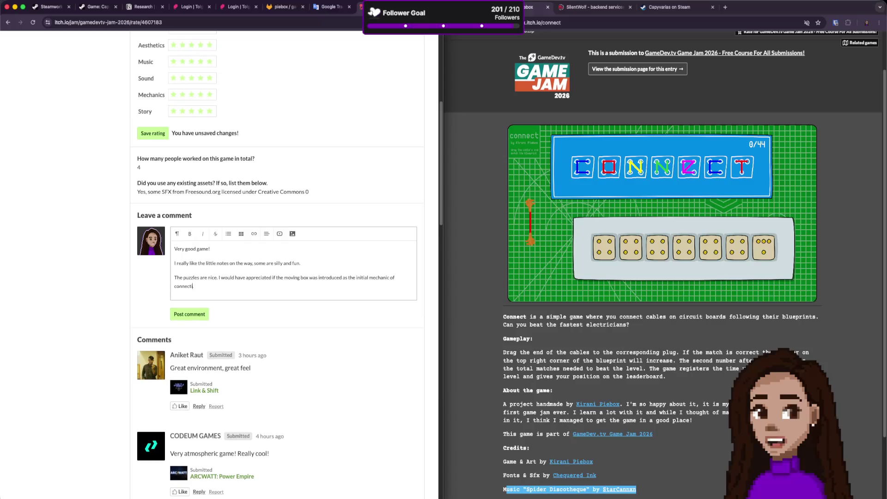
{"action": "type", "text": " th"}
{"action": "type", "text": " the energy."}
{"action": "type", "text": "Also if there was"}
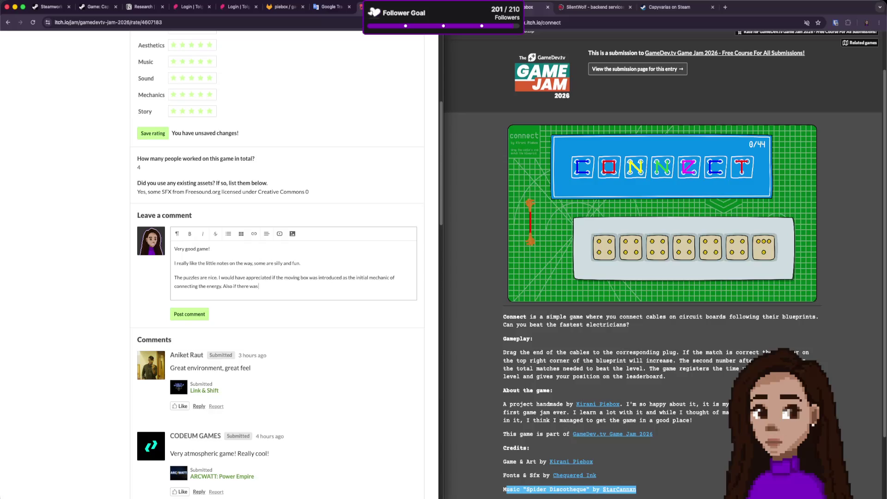
{"action": "type", "text": " a way to know"}
{"action": "type", "text": " how far "}
{"action": "type", "text": "are we from t"}
{"action": "type", "text": "he end."}
Put 'The puzzles are nice.' on its own line, remove the blank line, and undo a stray 'and'.
{"action": "key", "text": "shift+Return"}
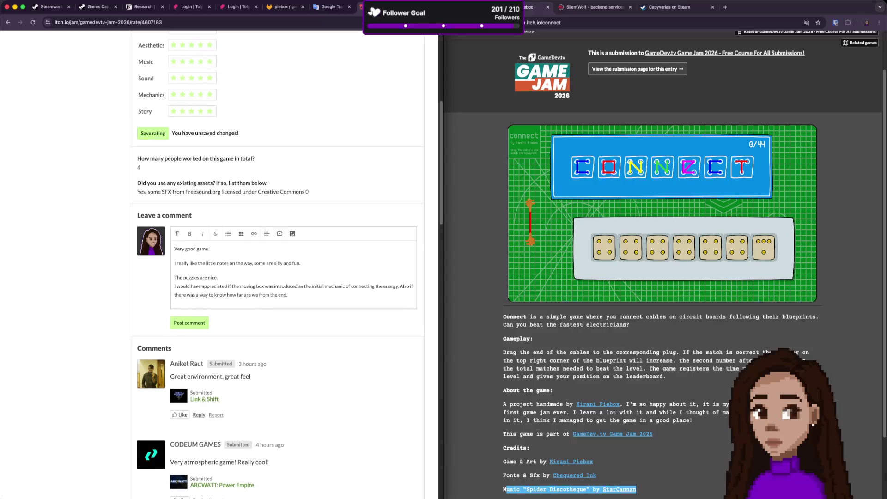
{"action": "key", "text": "BackSpace"}
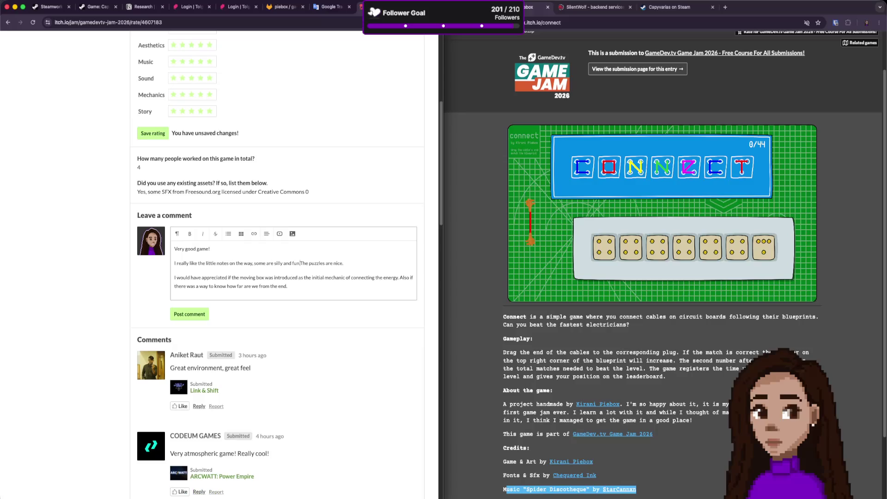
{"action": "key", "text": "shift+Return"}
{"action": "scroll", "coordinate": [277, 264], "scroll_direction": "down", "scroll_amount": 20}
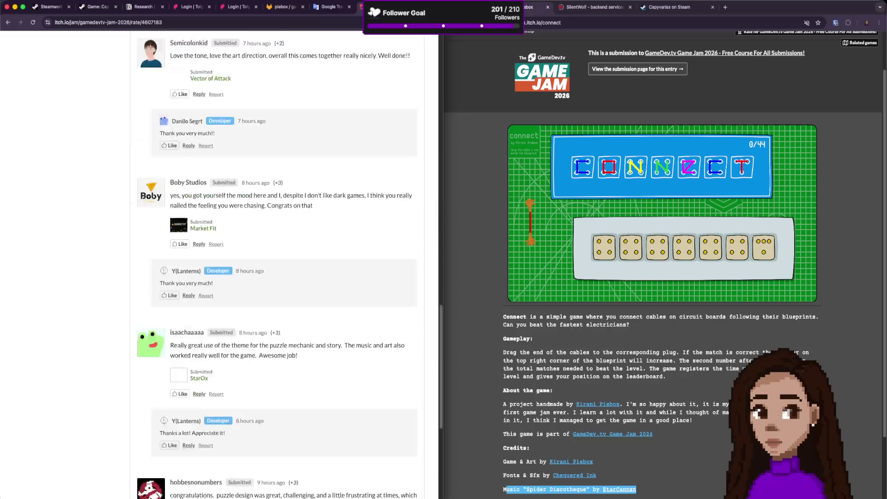
{"action": "scroll", "coordinate": [243, 277], "scroll_direction": "up", "scroll_amount": 20}
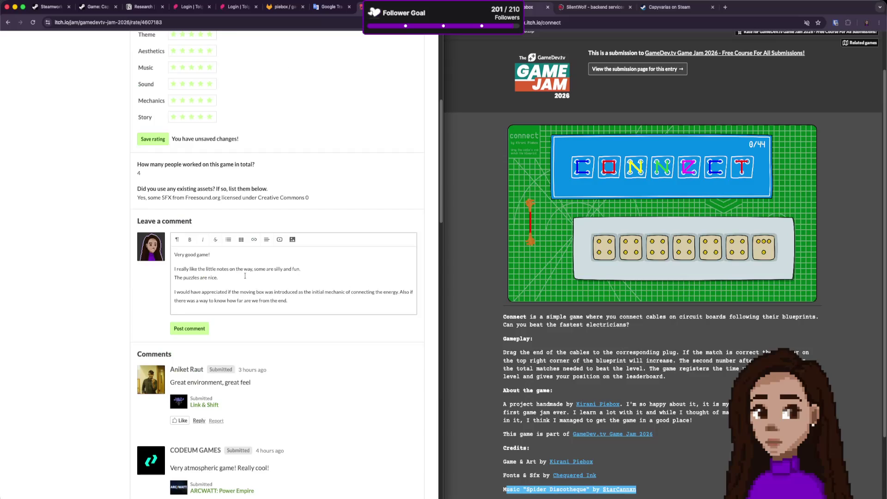
{"action": "key", "text": "Delete"}
{"action": "key", "text": "Delete"}
{"action": "key", "text": "shift+Return"}
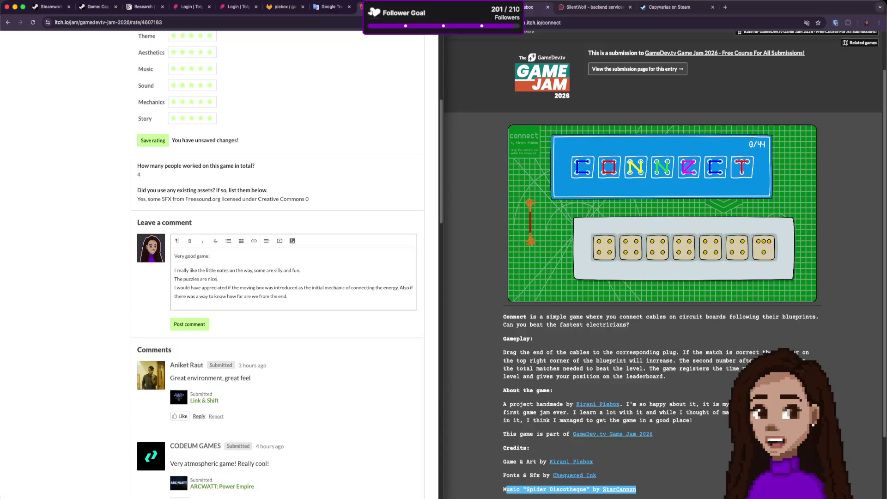
{"action": "type", "text": "and"}
{"action": "key", "text": "BackSpace"}
{"action": "key", "text": "BackSpace"}
{"action": "key", "text": "BackSpace"}
Expand the puzzle line to 'The puzzles and the challenging of the platform are really nice.'.
{"action": "type", "text": "an"}
{"action": "type", "text": "he challenge"}
{"action": "key", "text": "BackSpace"}
{"action": "type", "text": "ing of the platform a"}
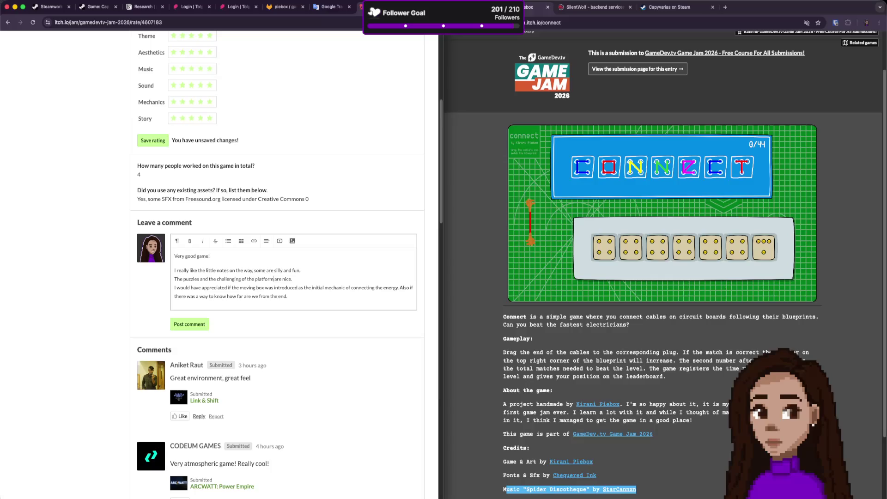
{"action": "type", "text": "re really"}
Add that music and sound are on point and art and environment are great, then post.
{"action": "key", "text": "End"}
{"action": "type", "text": "Music and sound are on point."}
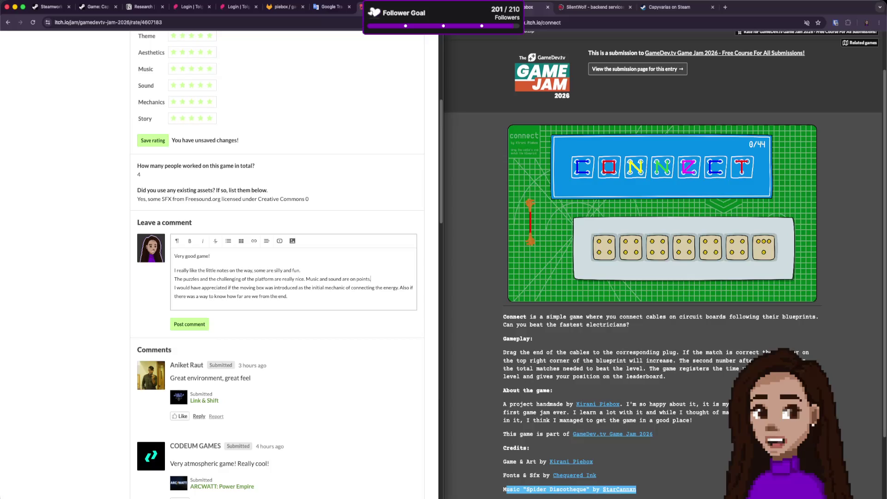
{"action": "type", "text": " The overall a"}
{"action": "type", "text": "rt and"}
{"action": "type", "text": " enviroment i"}
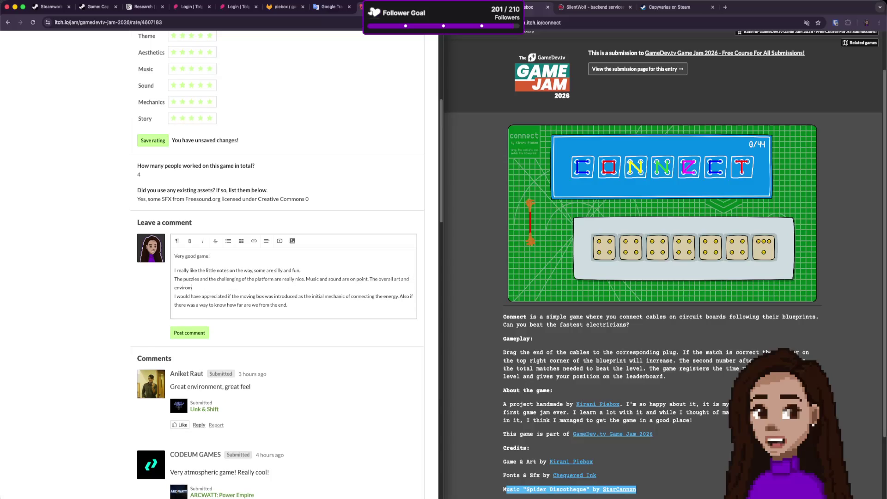
{"action": "key", "text": "BackSpace"}
{"action": "key", "text": "BackSpace"}
{"action": "key", "text": "BackSpace"}
{"action": "key", "text": "BackSpace"}
{"action": "key", "text": "BackSpace"}
{"action": "type", "text": "e great. Rea"}
{"action": "type", "text": "lly go"}
{"action": "type", "text": "od game!"}
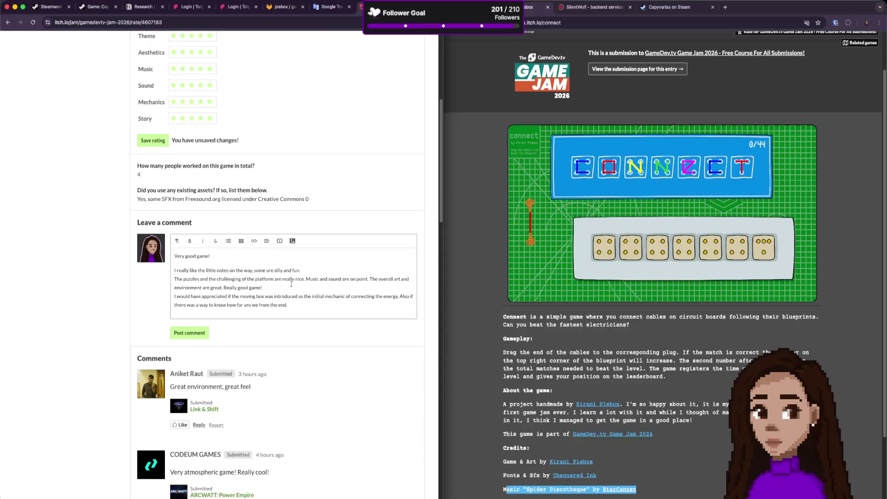
{"action": "type", "text": "s"}
{"action": "left_click", "coordinate": [197, 334]}
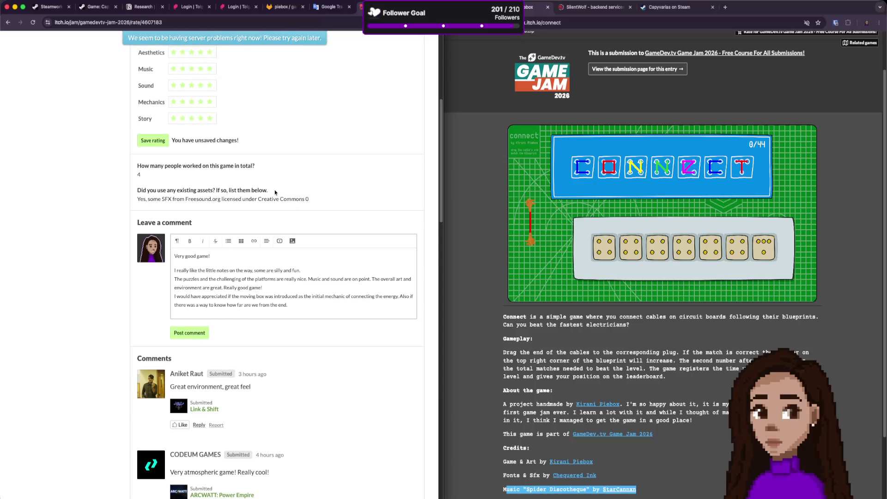
Try saving LIFO's ratings, keep the comment text after the server error, and reload the page.
{"action": "scroll", "coordinate": [240, 189], "scroll_direction": "up", "scroll_amount": 1}
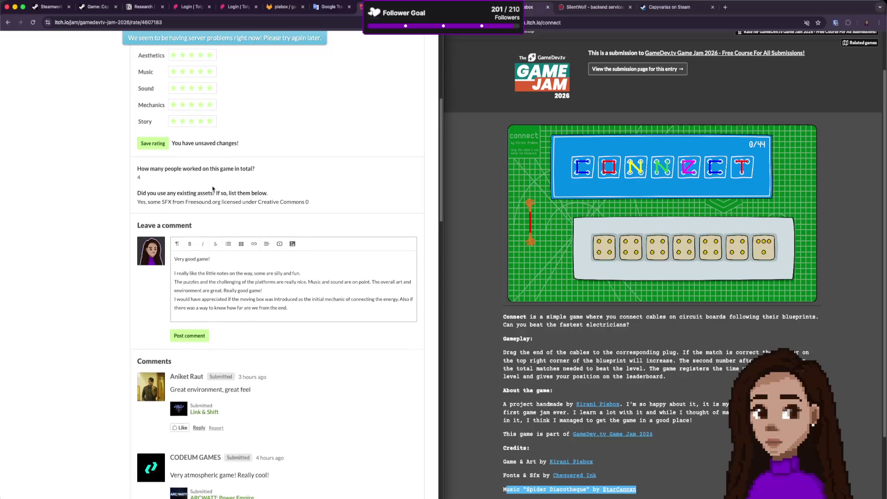
{"action": "left_click", "coordinate": [152, 147]}
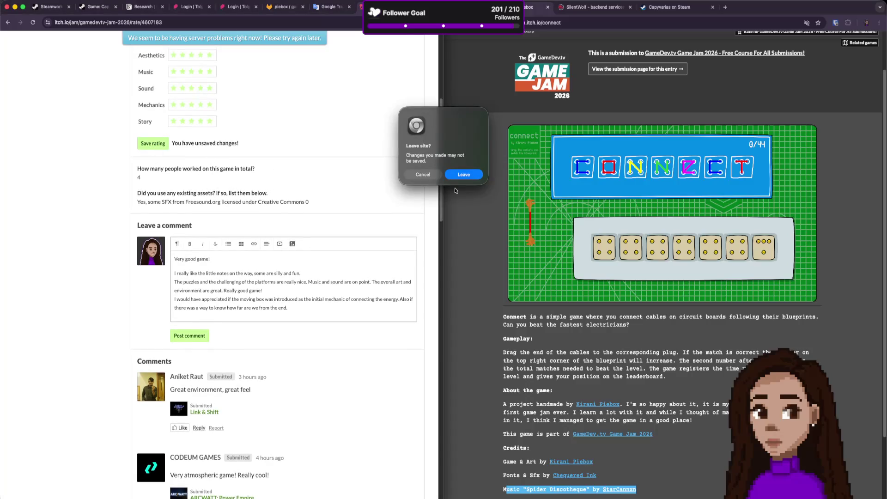
{"action": "left_click", "coordinate": [423, 174]}
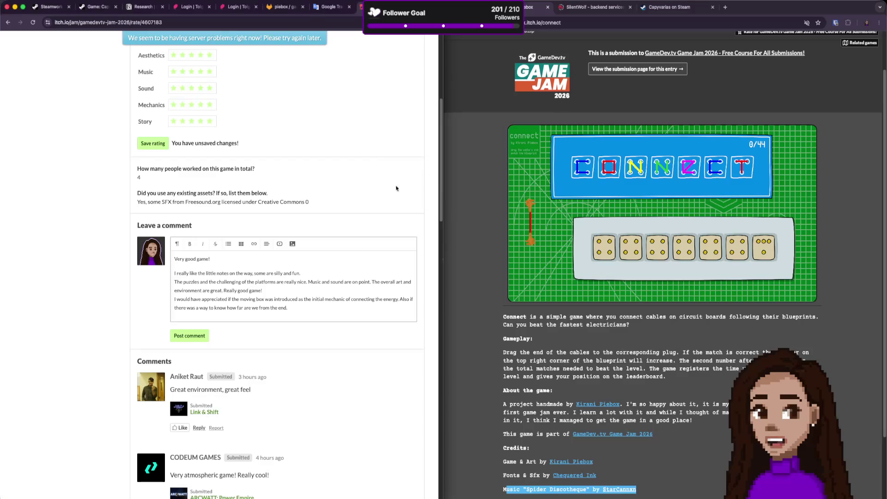
{"action": "key", "text": "super+a"}
{"action": "left_click", "coordinate": [33, 22]}
{"action": "left_click", "coordinate": [460, 175]}
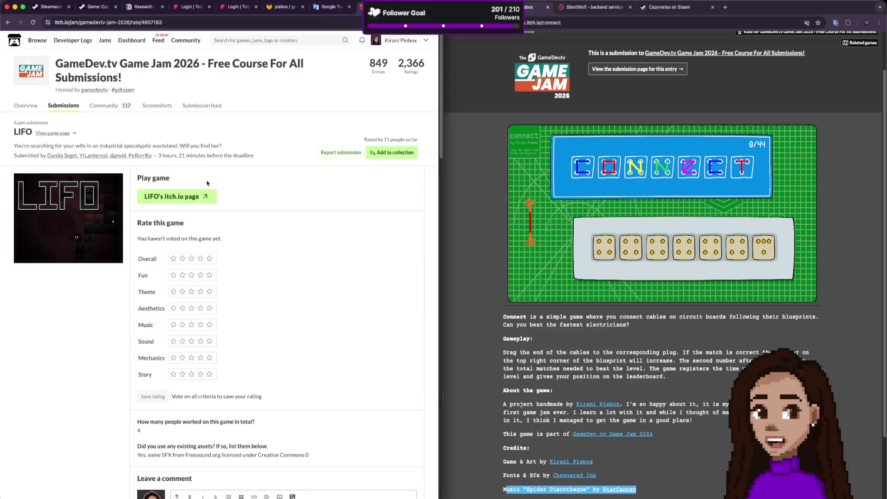
Give LIFO five stars for all eight criteria and save the rating.
{"action": "left_click", "coordinate": [209, 258]}
{"action": "left_click", "coordinate": [209, 276]}
{"action": "left_click", "coordinate": [210, 292]}
{"action": "left_click", "coordinate": [209, 308]}
{"action": "left_click", "coordinate": [209, 325]}
{"action": "left_click", "coordinate": [209, 342]}
{"action": "left_click", "coordinate": [209, 358]}
{"action": "left_click", "coordinate": [209, 374]}
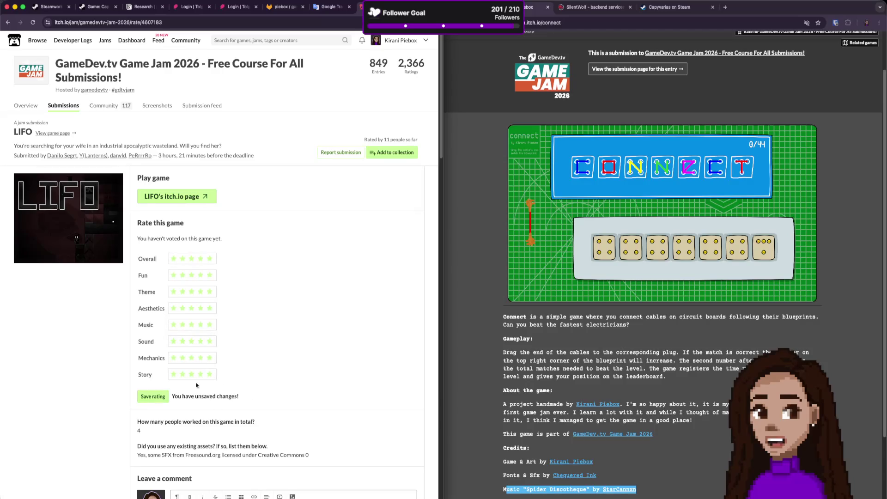
{"action": "left_click", "coordinate": [152, 396]}
Paste the saved comment back into the comment box and post it.
{"action": "scroll", "coordinate": [238, 390], "scroll_direction": "down", "scroll_amount": 2}
{"action": "type", "text": "Very good game!  I really like the little notes on the way, some are silly and fun. The puzzles and the challenging of the platforms are really nice. Music and sound are on point. The overall art and environment are great. Really good game! I would have appreciated if the moving box was introduced as the initial mechanic of connecting the energy. Also if there was a way to know how far are we from the end."}
{"action": "scroll", "coordinate": [217, 405], "scroll_direction": "down", "scroll_amount": 1}
{"action": "left_click", "coordinate": [190, 447]}
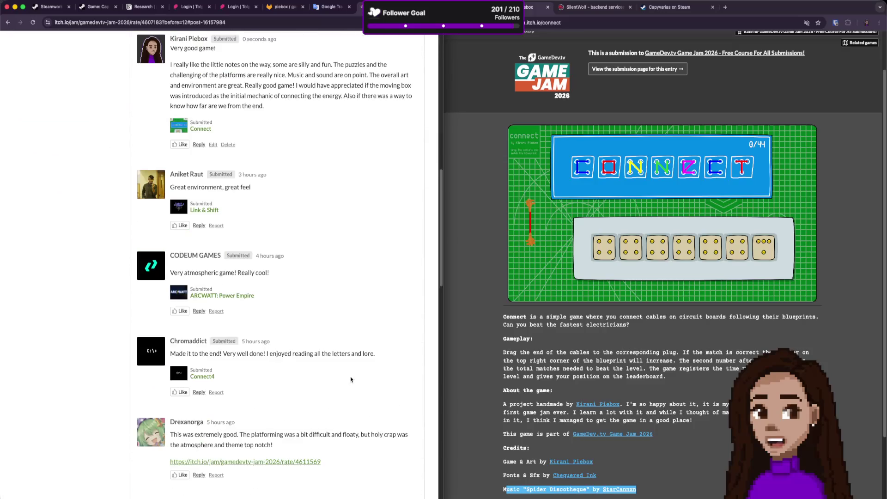
Read through other players' comments on LIFO, then go to the jam's overview page.
{"action": "scroll", "coordinate": [326, 327], "scroll_direction": "down", "scroll_amount": 2}
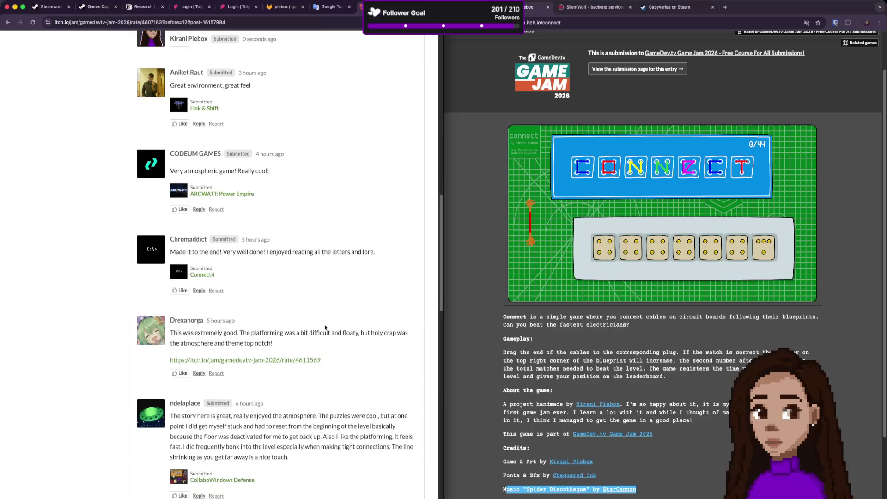
{"action": "scroll", "coordinate": [329, 327], "scroll_direction": "down", "scroll_amount": 2}
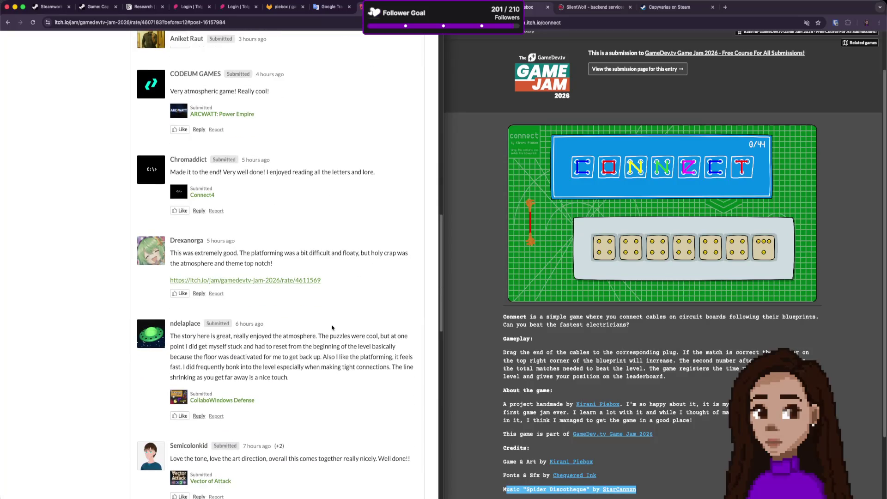
{"action": "scroll", "coordinate": [332, 328], "scroll_direction": "down", "scroll_amount": 1}
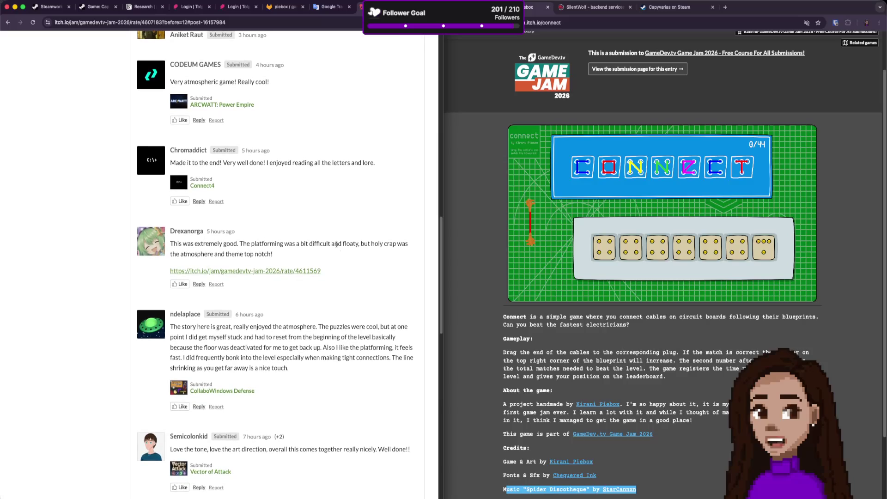
{"action": "left_click_drag", "start_coordinate": [267, 244], "coordinate": [348, 243]}
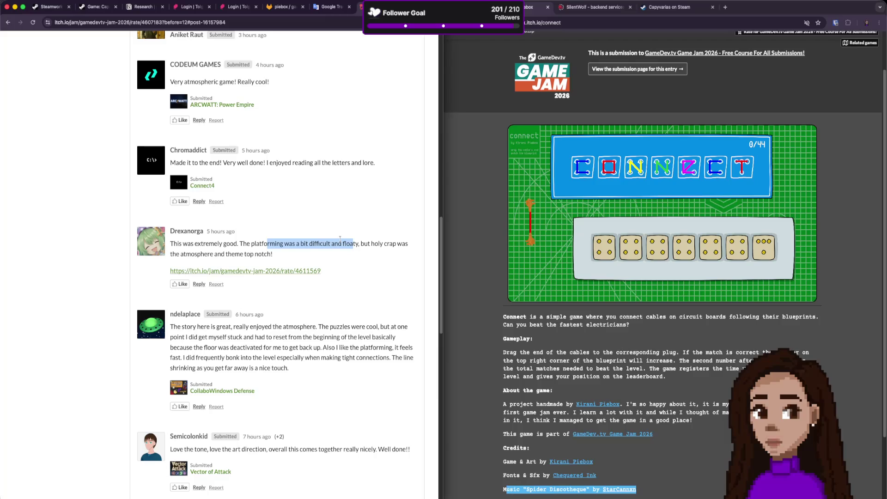
{"action": "scroll", "coordinate": [339, 239], "scroll_direction": "down", "scroll_amount": 5}
{"action": "scroll", "coordinate": [338, 242], "scroll_direction": "down", "scroll_amount": 6}
{"action": "scroll", "coordinate": [336, 243], "scroll_direction": "down", "scroll_amount": 4}
{"action": "scroll", "coordinate": [332, 238], "scroll_direction": "up", "scroll_amount": 20}
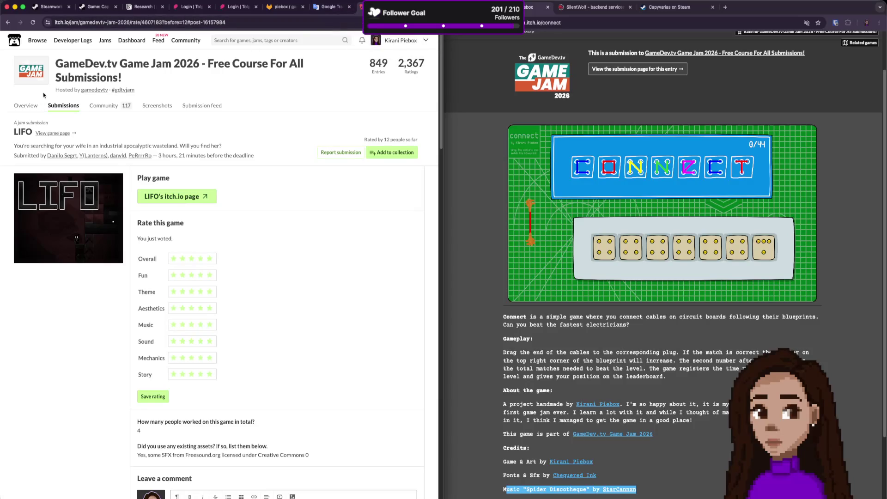
{"action": "left_click", "coordinate": [37, 105]}
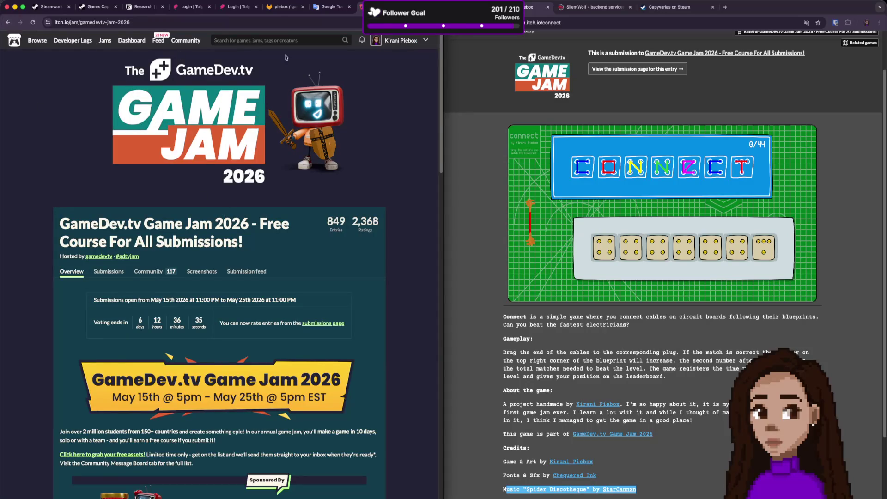
Open the GameDev.tv Game Jam 2026 submissions grid from the overview page.
{"action": "left_click", "coordinate": [313, 324]}
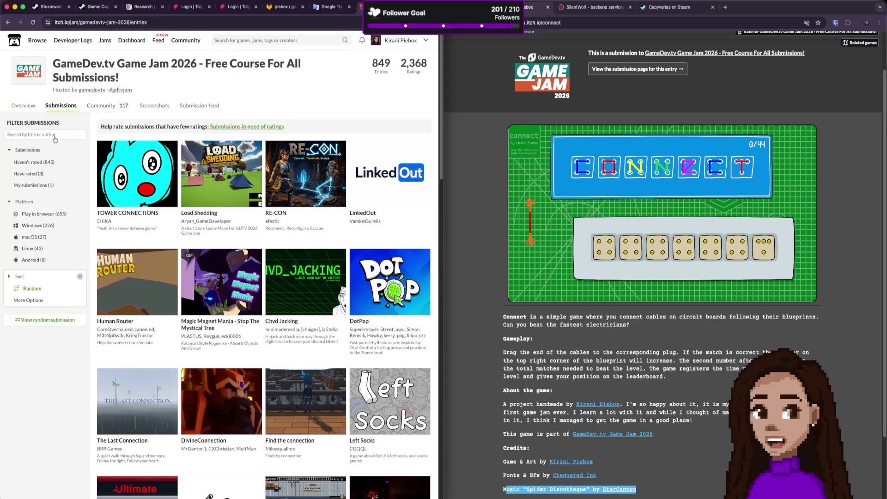
{"action": "left_click", "coordinate": [28, 105]}
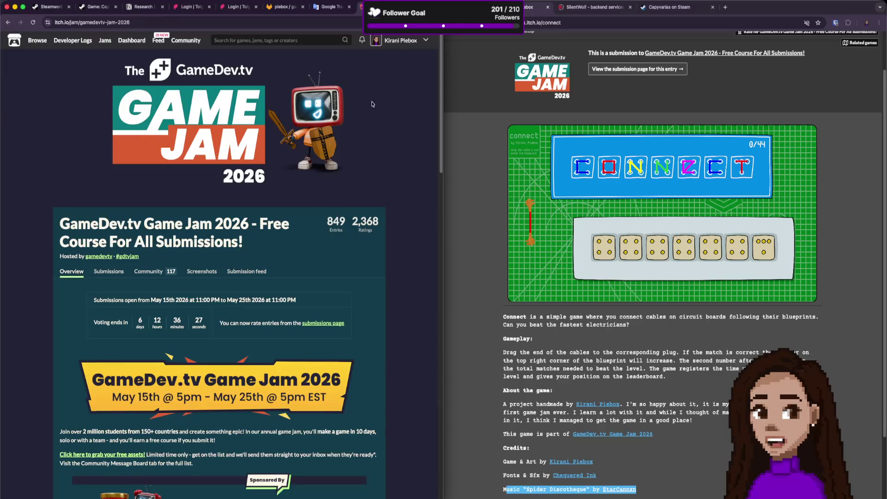
{"action": "left_click", "coordinate": [109, 271]}
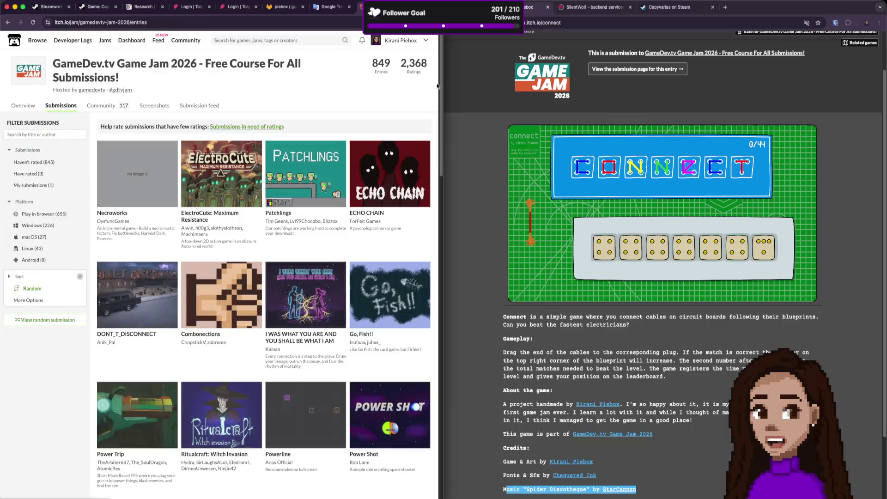
Visit your profile and the game jams list, return, and open your Connect submission.
{"action": "left_click", "coordinate": [406, 40]}
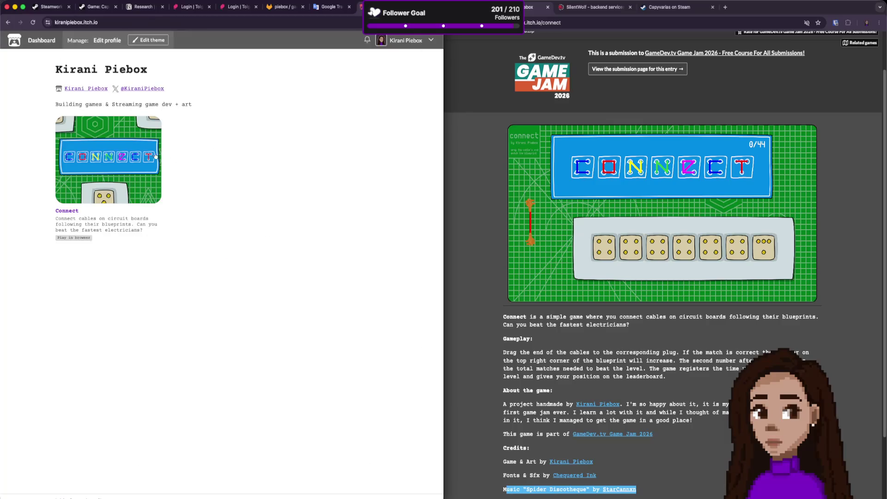
{"action": "left_click", "coordinate": [421, 44]}
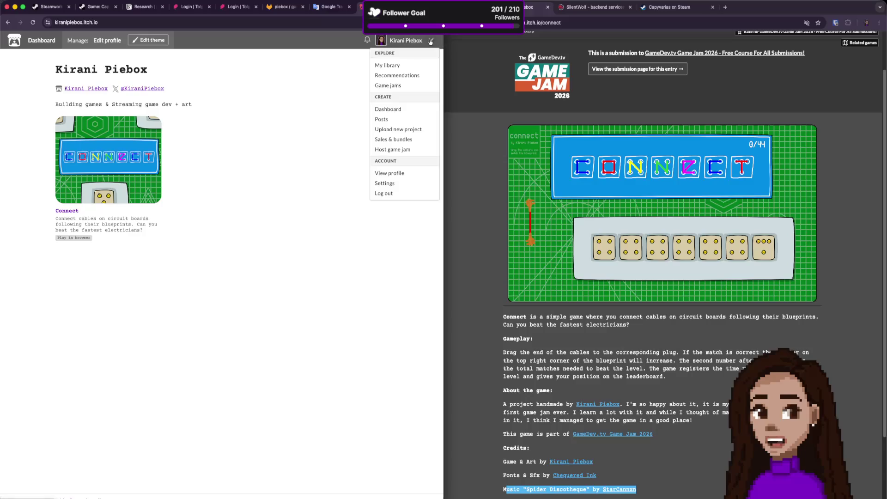
{"action": "left_click", "coordinate": [404, 86]}
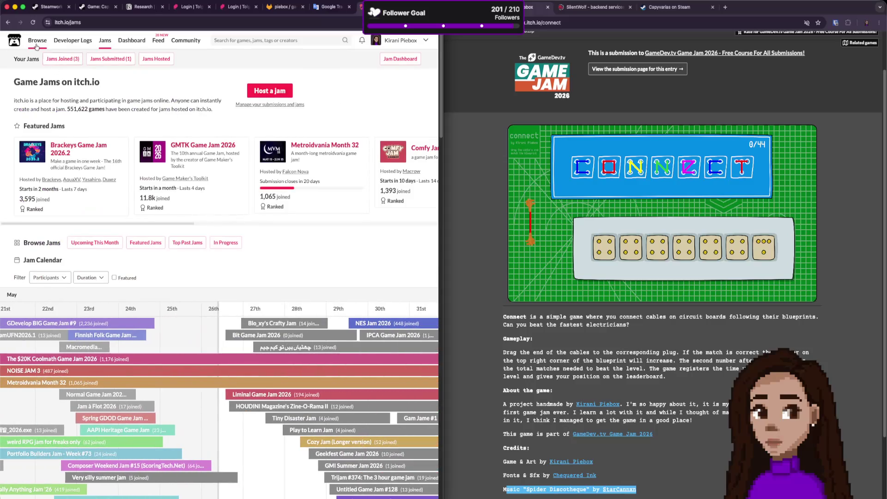
{"action": "left_click", "coordinate": [8, 22]}
{"action": "left_click", "coordinate": [9, 22]}
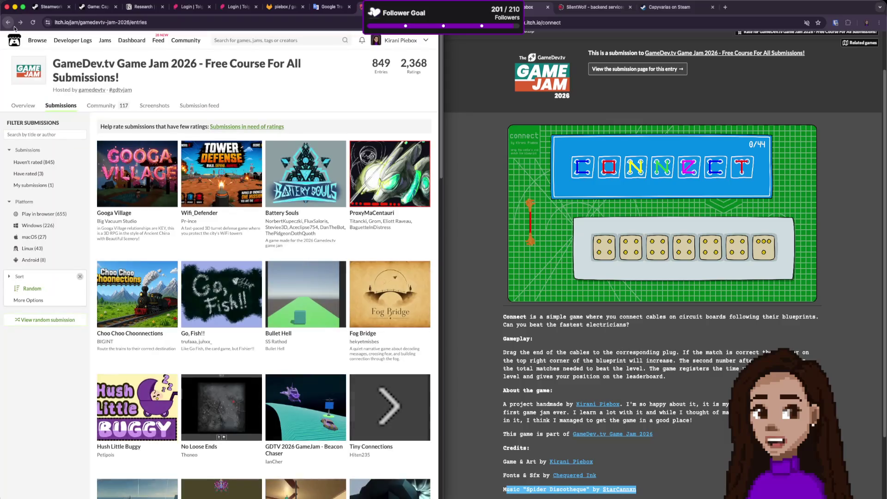
{"action": "left_click", "coordinate": [52, 185]}
{"action": "left_click", "coordinate": [149, 185]}
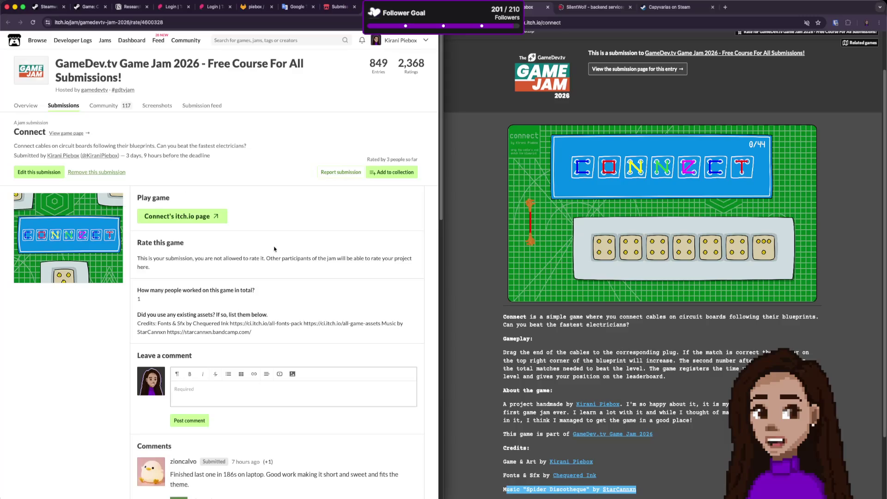
Review Connect's comments, go back to the entries, and list submissions with the fewest ratings.
{"action": "scroll", "coordinate": [272, 257], "scroll_direction": "down", "scroll_amount": 10}
{"action": "scroll", "coordinate": [273, 257], "scroll_direction": "down", "scroll_amount": 5}
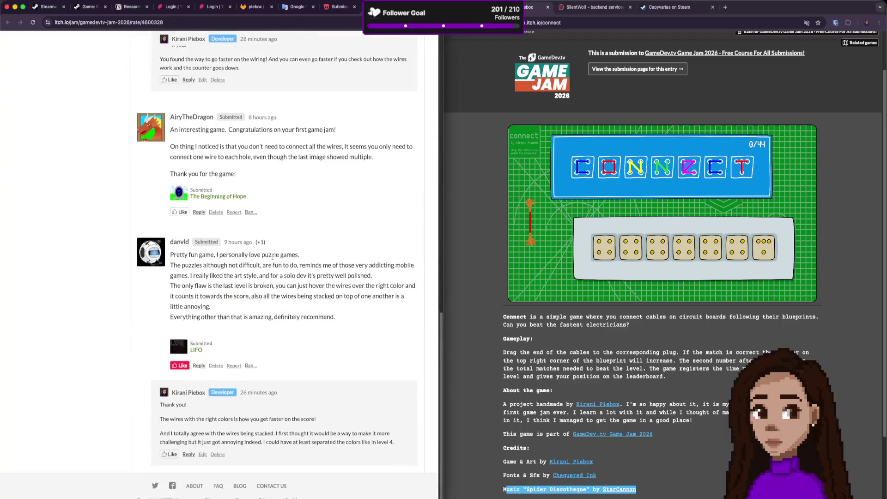
{"action": "scroll", "coordinate": [279, 276], "scroll_direction": "up", "scroll_amount": 4}
{"action": "scroll", "coordinate": [279, 276], "scroll_direction": "up", "scroll_amount": 7}
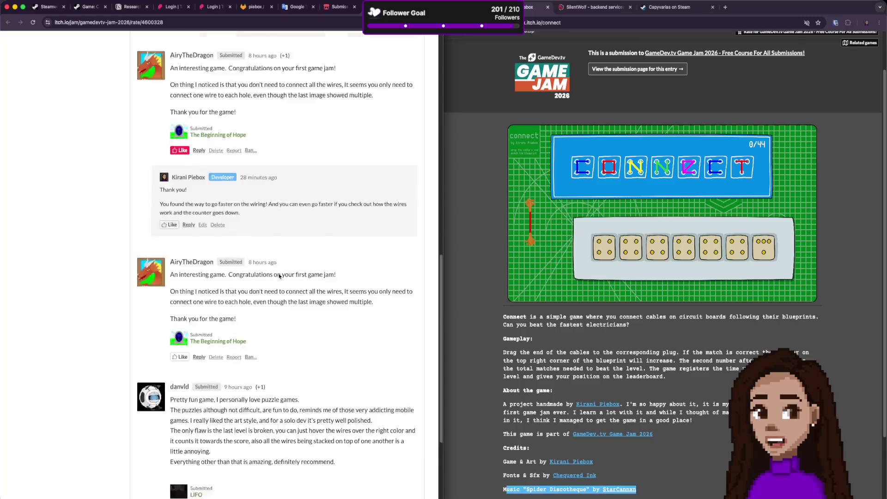
{"action": "scroll", "coordinate": [279, 274], "scroll_direction": "up", "scroll_amount": 4}
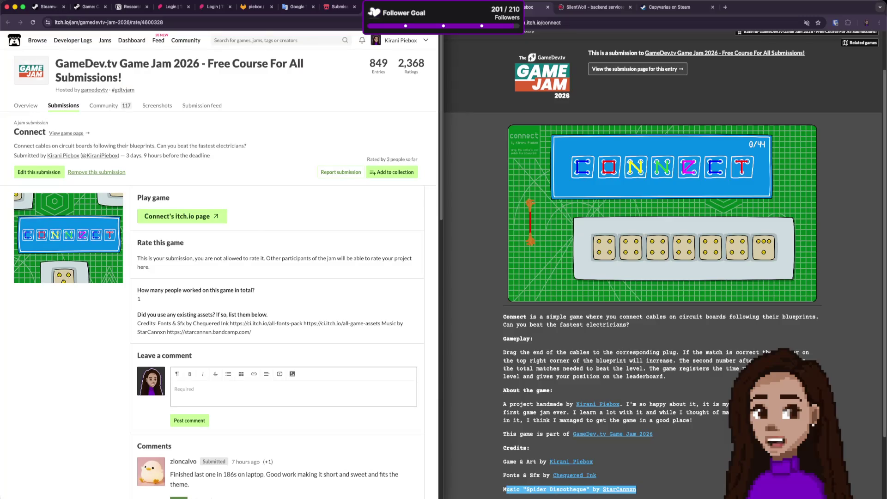
{"action": "left_click", "coordinate": [344, 9]}
{"action": "key", "text": "super+bracketleft"}
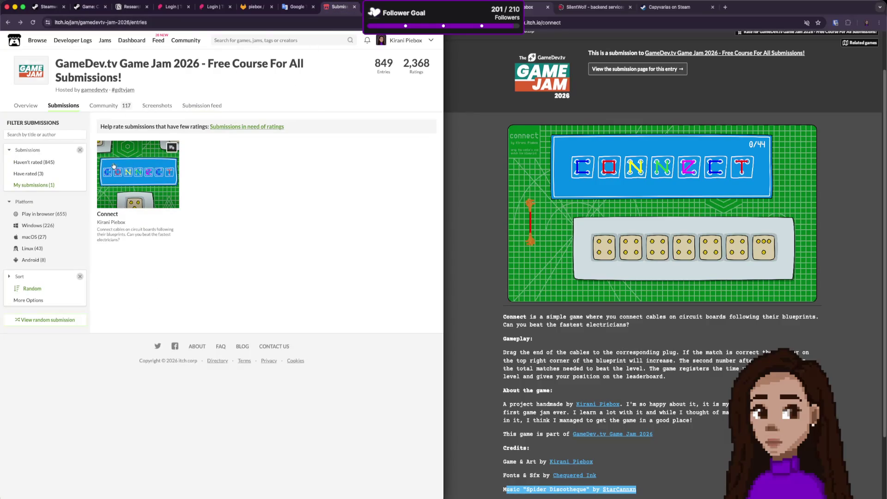
{"action": "left_click", "coordinate": [254, 127]}
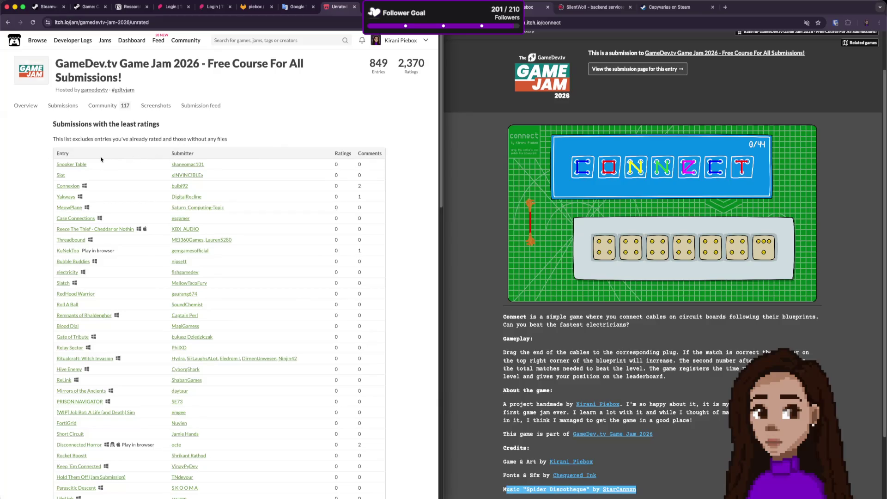
Look over Snooker Table's rating page, close it, and open KuNekToo's rating page instead.
{"action": "left_click", "coordinate": [77, 162]}
{"action": "scroll", "coordinate": [261, 213], "scroll_direction": "down", "scroll_amount": 3}
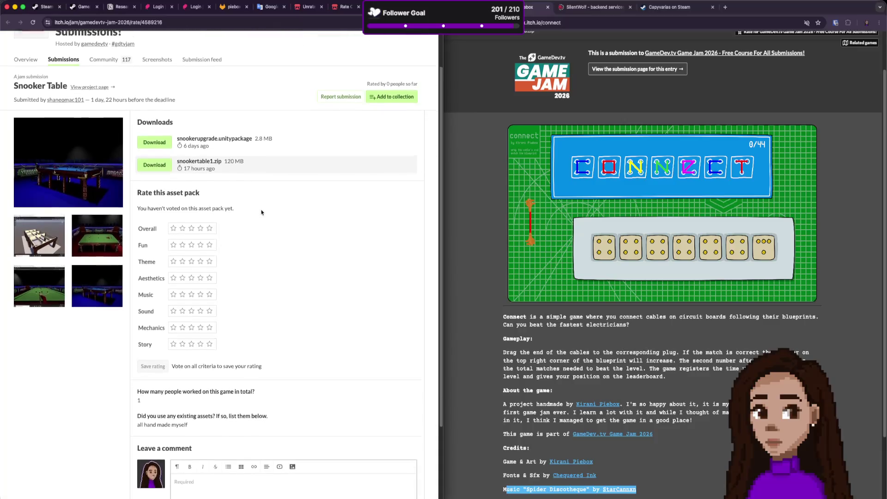
{"action": "scroll", "coordinate": [263, 208], "scroll_direction": "down", "scroll_amount": 1}
{"action": "key", "text": "super+w"}
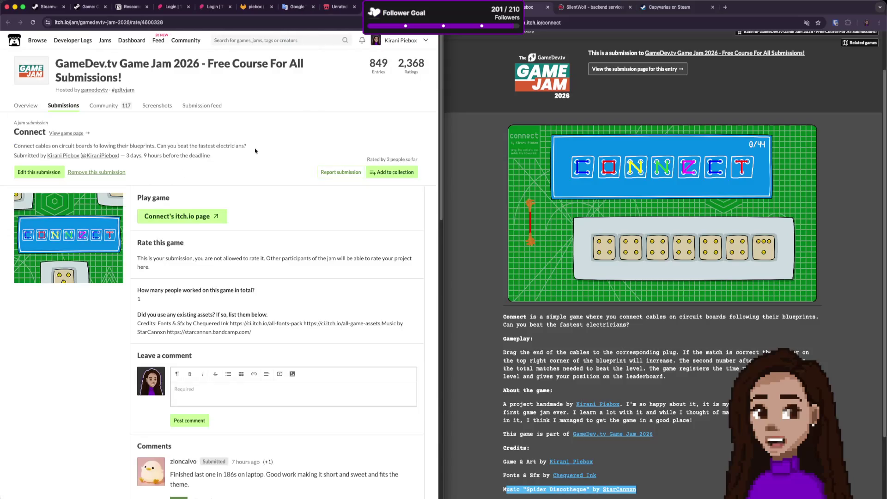
{"action": "left_click", "coordinate": [341, 7]}
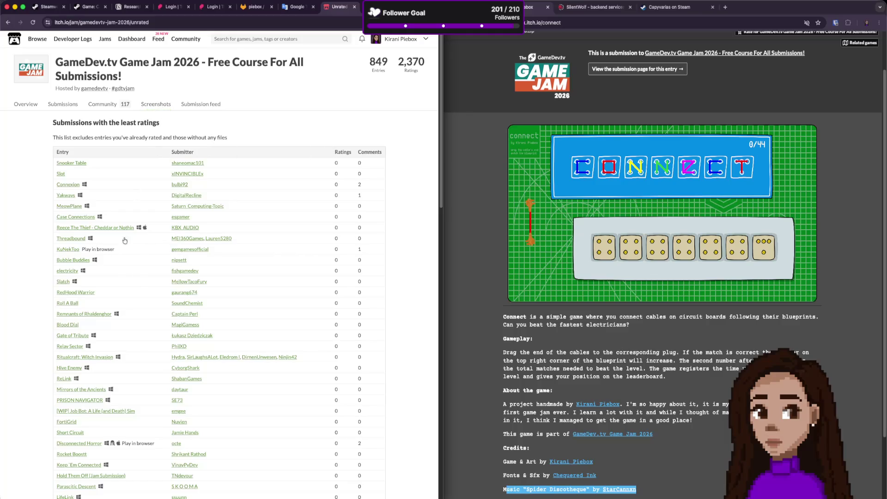
{"action": "left_click", "coordinate": [73, 250]}
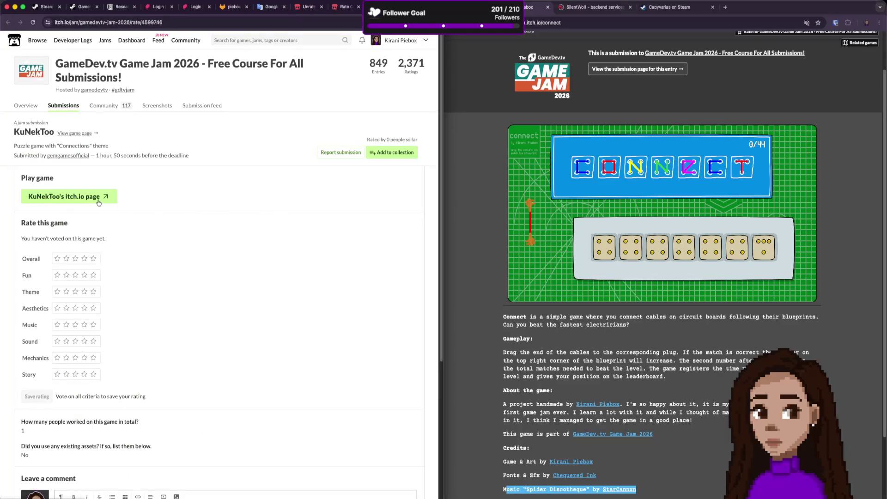
{"action": "left_click", "coordinate": [98, 199]}
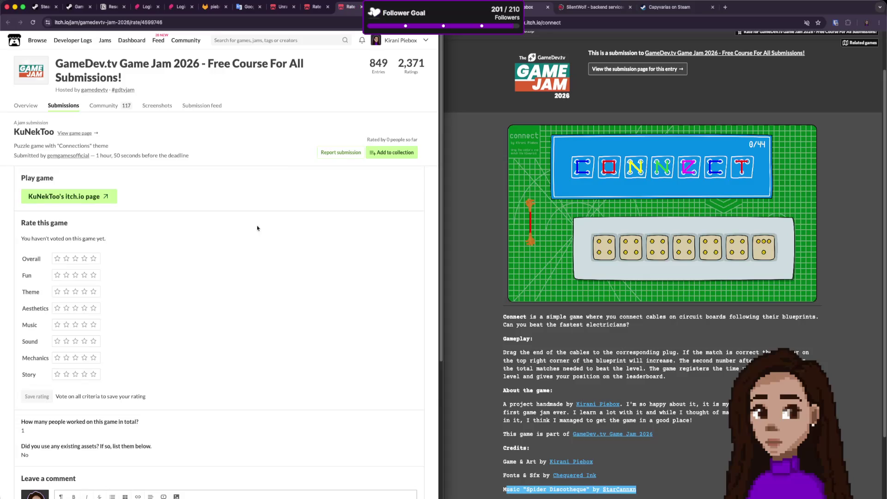
{"action": "scroll", "coordinate": [258, 226], "scroll_direction": "down", "scroll_amount": 5}
{"action": "scroll", "coordinate": [240, 264], "scroll_direction": "down", "scroll_amount": 5}
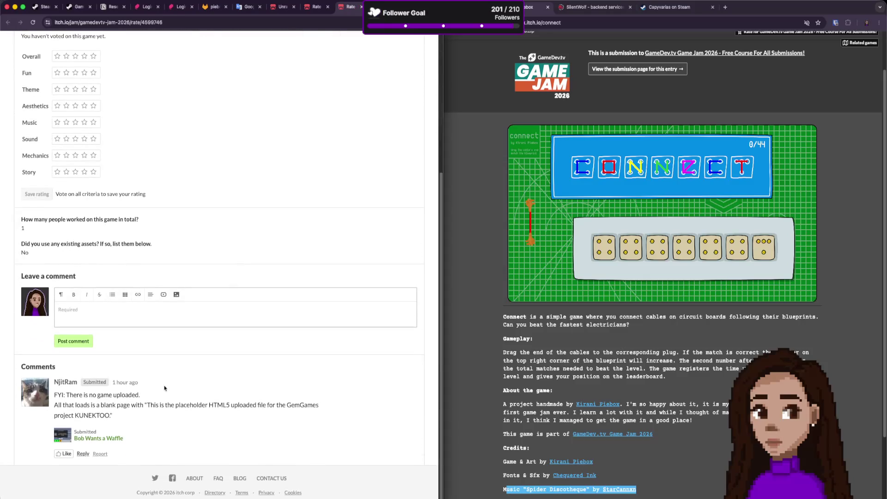
{"action": "left_click_drag", "start_coordinate": [90, 396], "coordinate": [97, 415]}
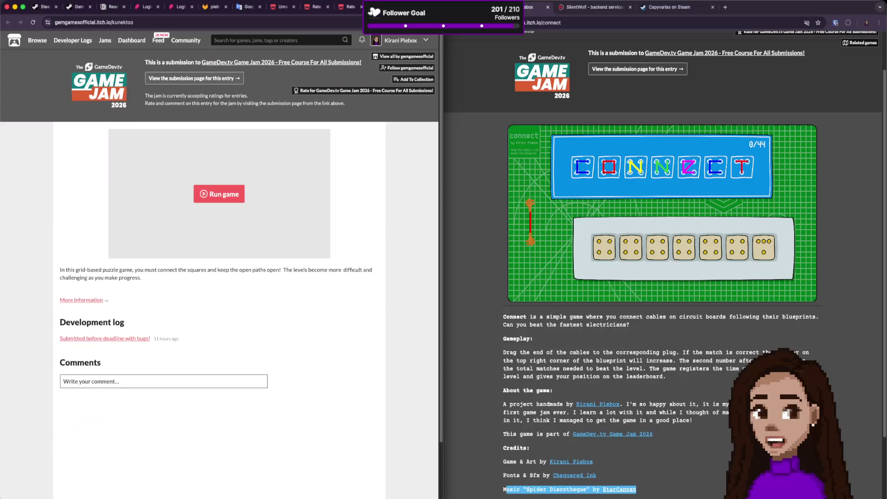
{"action": "key", "text": "super+bracketleft"}
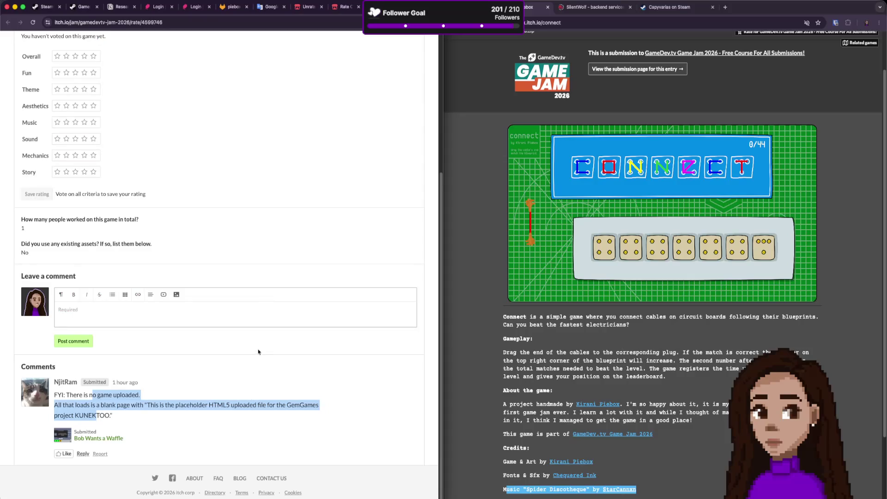
{"action": "scroll", "coordinate": [258, 270], "scroll_direction": "up", "scroll_amount": 5}
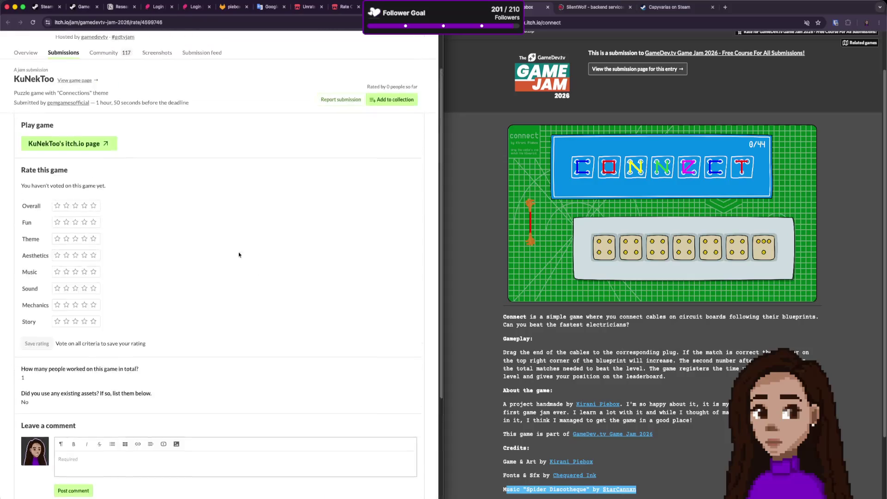
{"action": "key", "text": "super+bracketright"}
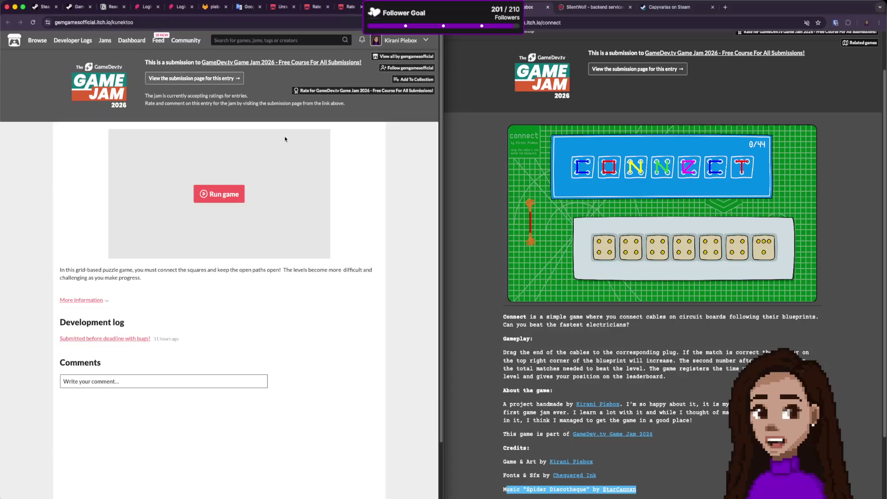
{"action": "left_click", "coordinate": [240, 201]}
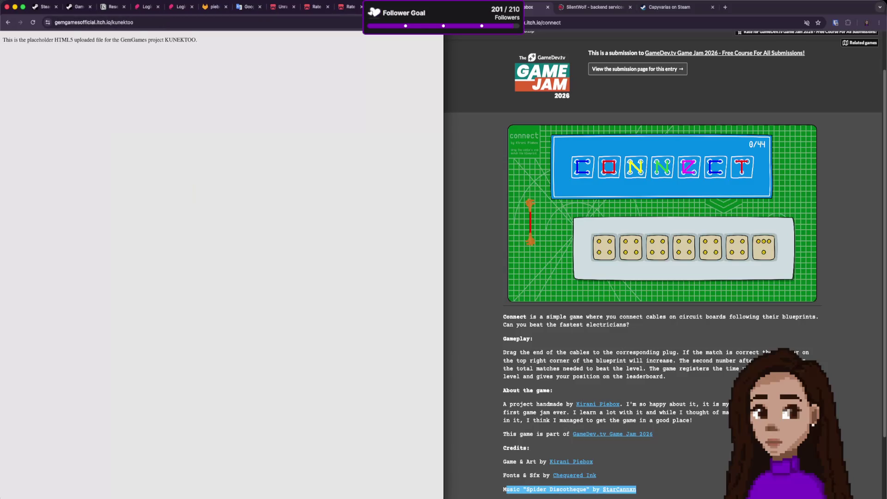
{"action": "key", "text": "super+bracketleft"}
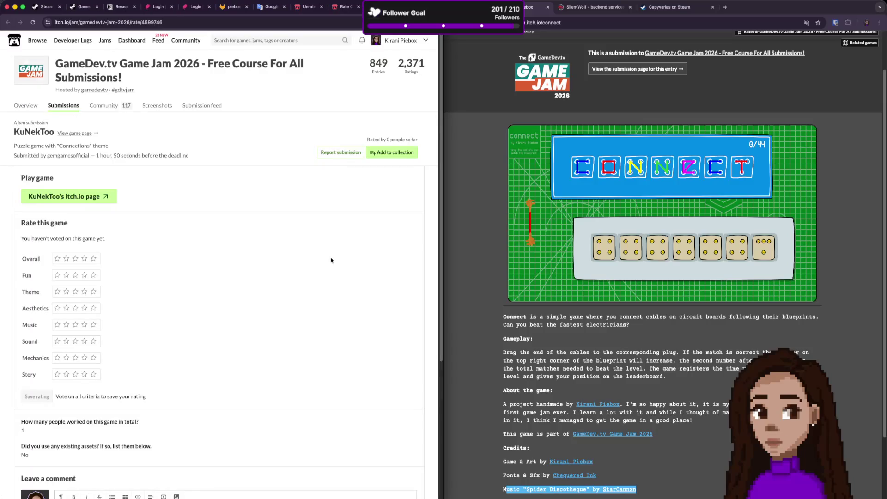
{"action": "scroll", "coordinate": [330, 260], "scroll_direction": "down", "scroll_amount": 2}
Give KuNekToo one star in six criteria and save the rating.
{"action": "left_click", "coordinate": [58, 206]}
{"action": "left_click", "coordinate": [57, 222]}
{"action": "left_click", "coordinate": [57, 238]}
{"action": "left_click", "coordinate": [57, 255]}
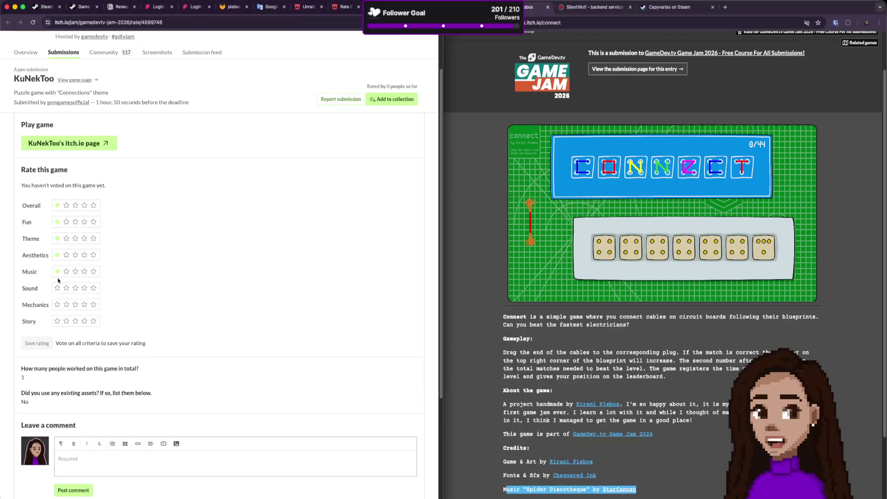
{"action": "left_click", "coordinate": [57, 305]}
{"action": "left_click", "coordinate": [57, 321]}
{"action": "left_click", "coordinate": [43, 344]}
Post a comment agreeing with the earlier commenter that there's no game, then close the tab.
{"action": "scroll", "coordinate": [123, 329], "scroll_direction": "down", "scroll_amount": 5}
{"action": "left_click", "coordinate": [119, 316]}
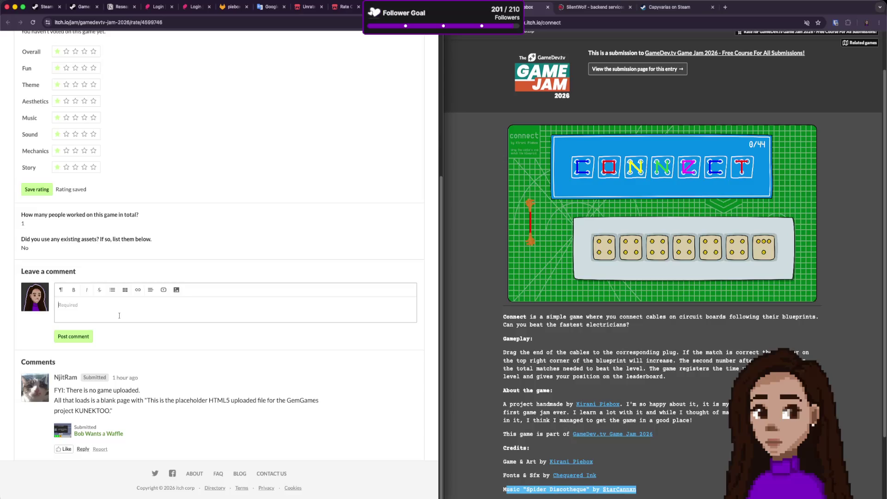
{"action": "type", "text": "N"}
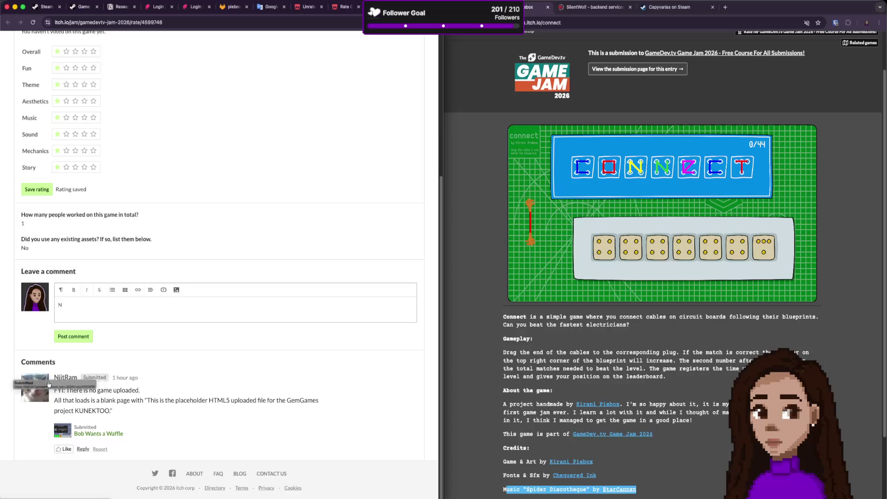
{"action": "left_click_drag", "start_coordinate": [54, 378], "coordinate": [75, 378]}
{"action": "left_click", "coordinate": [73, 304]}
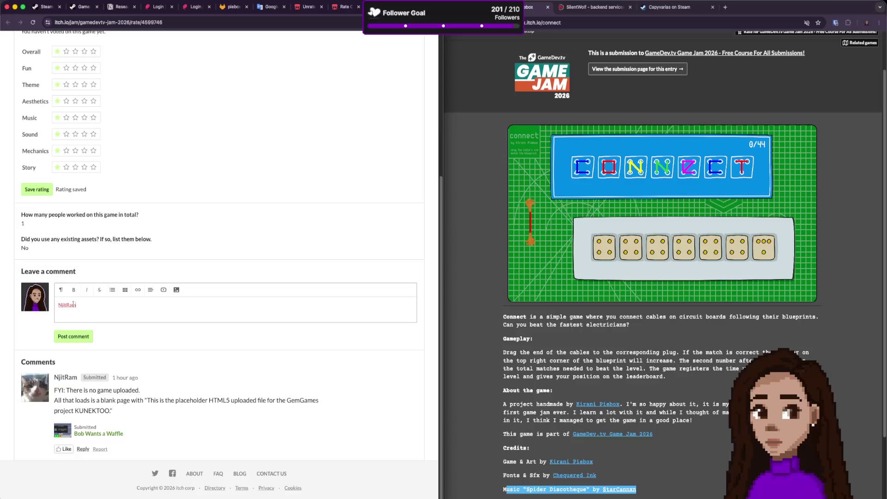
{"action": "type", "text": "comment is"}
{"action": "key", "text": "BackSpace"}
{"action": "key", "text": "BackSpace"}
{"action": "type", "text": "correct. The"}
{"action": "type", "text": "re's no game."}
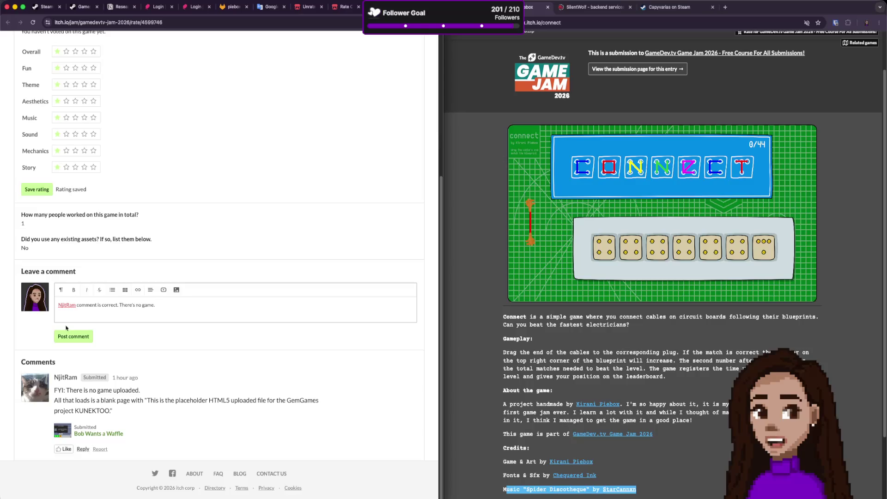
{"action": "left_click", "coordinate": [70, 341]}
{"action": "scroll", "coordinate": [225, 299], "scroll_direction": "up", "scroll_amount": 6}
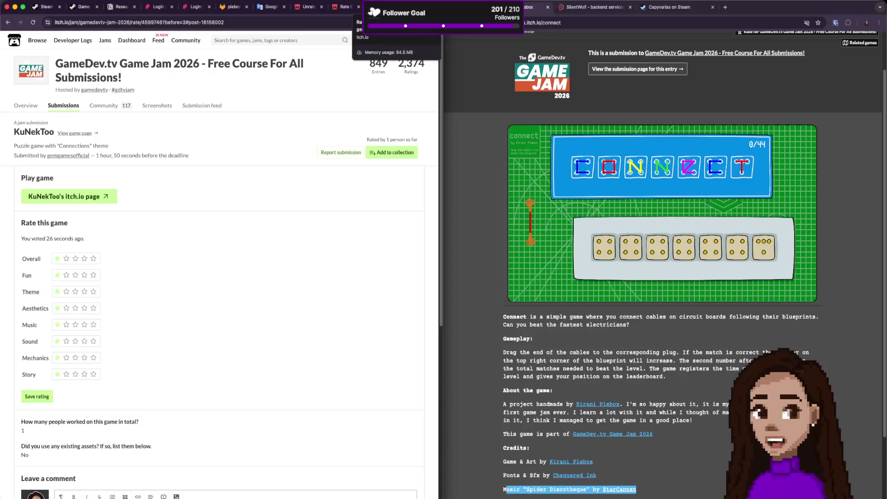
{"action": "key", "text": "ctrl+w"}
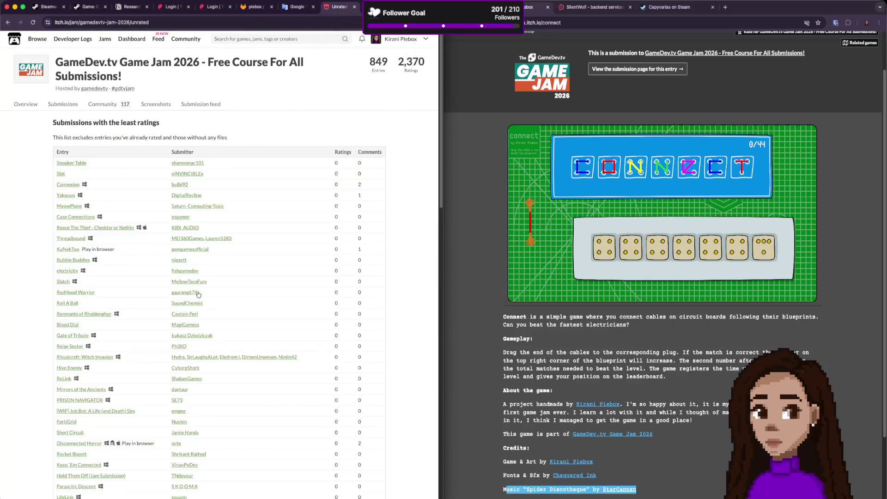
Open Disconnected Horror's rating page in a new tab, then go to its game page.
{"action": "scroll", "coordinate": [89, 393], "scroll_direction": "down", "scroll_amount": 3}
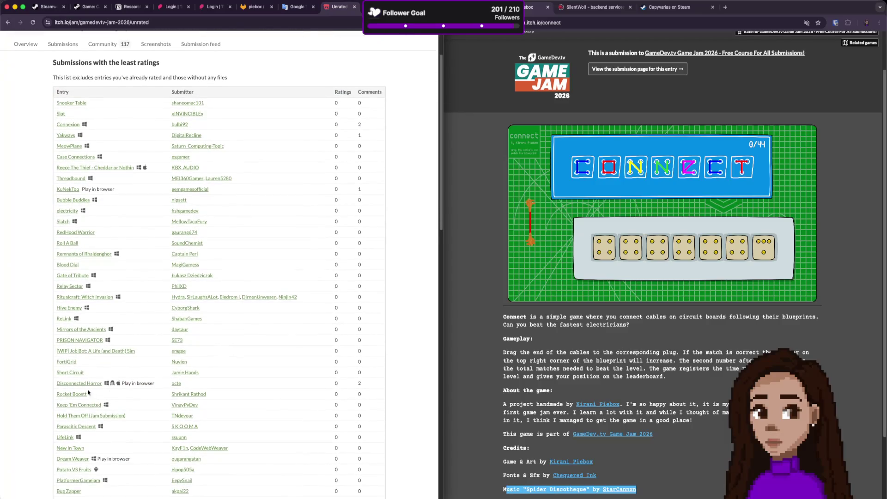
{"action": "left_click", "coordinate": [85, 384], "text": "super"}
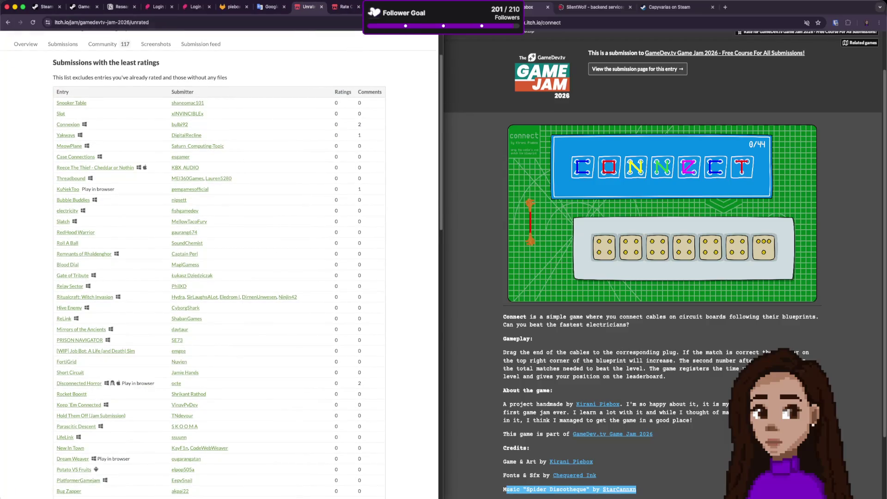
{"action": "key", "text": "ctrl+Tab"}
{"action": "scroll", "coordinate": [281, 238], "scroll_direction": "down", "scroll_amount": 10}
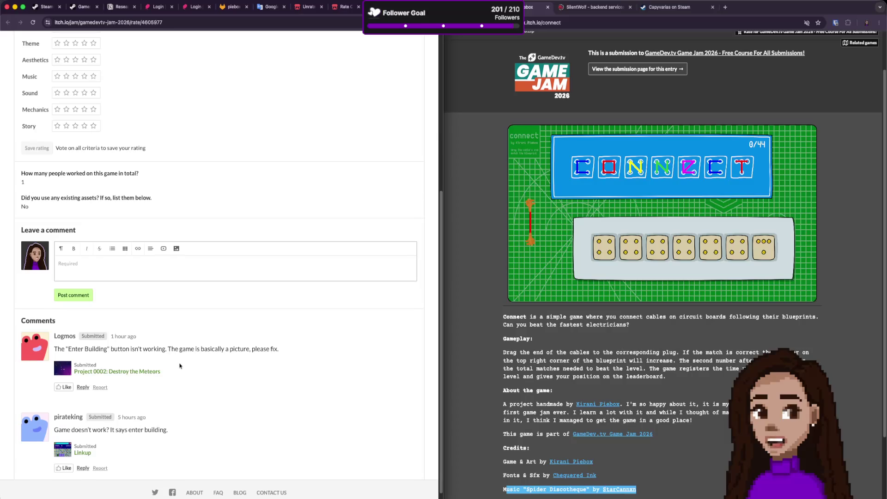
{"action": "scroll", "coordinate": [181, 366], "scroll_direction": "up", "scroll_amount": 3}
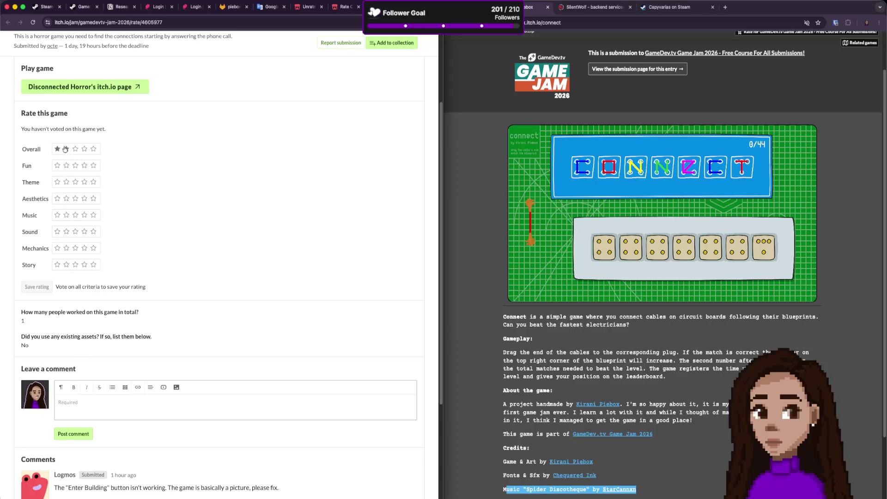
{"action": "left_click", "coordinate": [123, 88]}
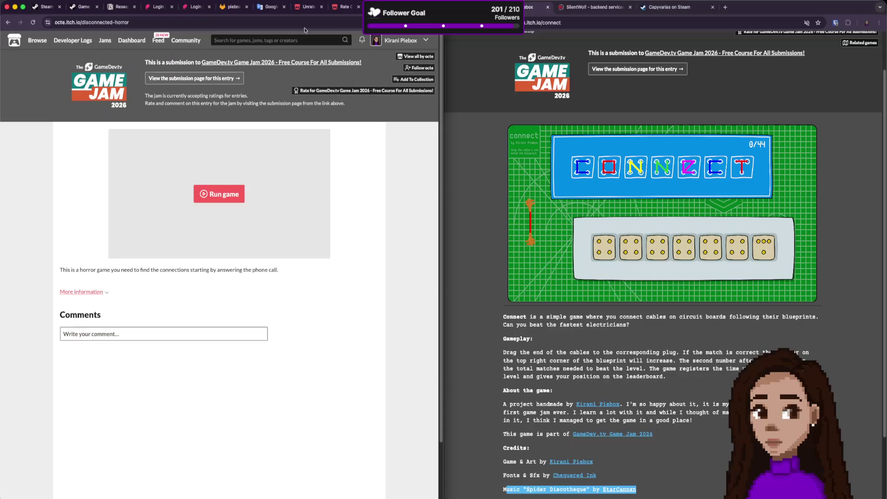
Launch Disconnected Horror's browser build from its game page, then close the game tab.
{"action": "key", "text": "super+bracketleft"}
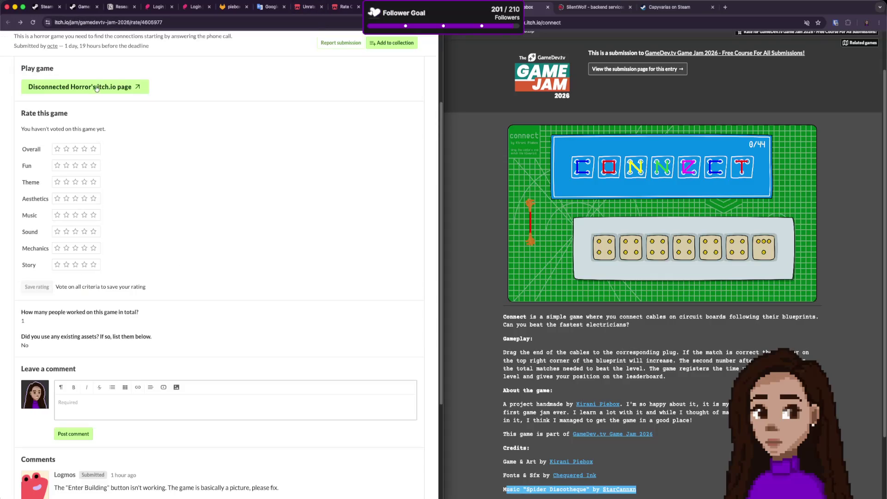
{"action": "left_click", "coordinate": [97, 88]}
{"action": "left_click", "coordinate": [228, 195]}
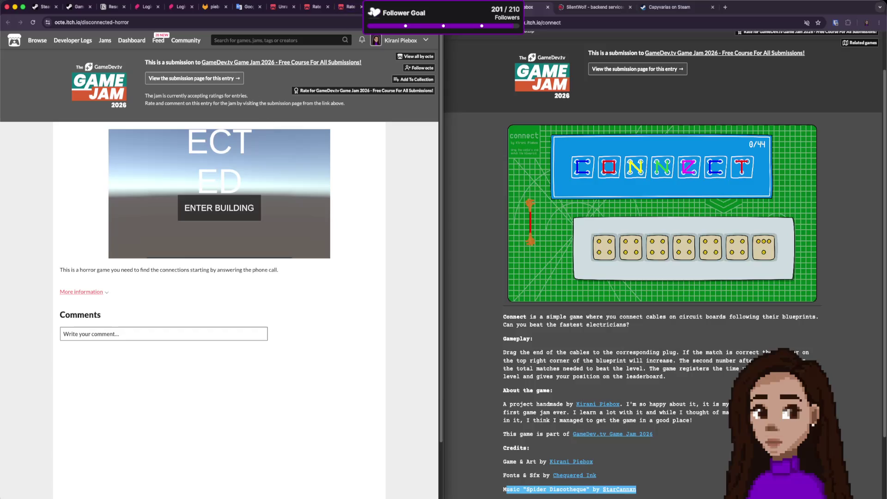
{"action": "key", "text": "super+w"}
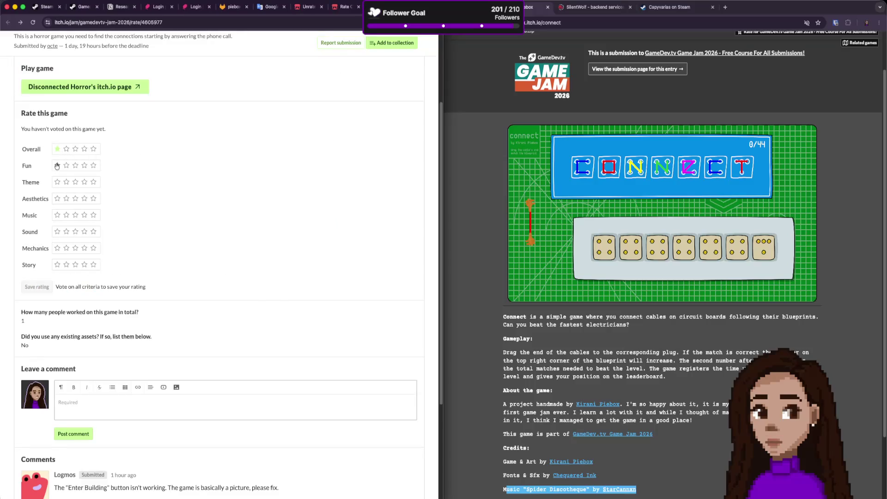
Give Disconnected Horror one star for Theme, Music and Story.
{"action": "left_click", "coordinate": [57, 183]}
{"action": "left_click", "coordinate": [58, 217]}
{"action": "left_click", "coordinate": [58, 265]}
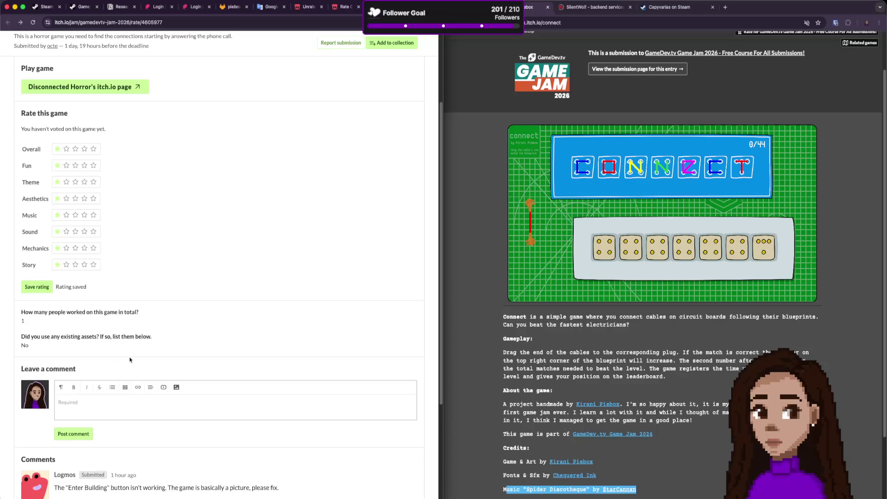
Post the comment 'Game is not working.' and return to the least-rated submissions list.
{"action": "left_click", "coordinate": [113, 400]}
{"action": "type", "text": "working."}
{"action": "left_click", "coordinate": [73, 436]}
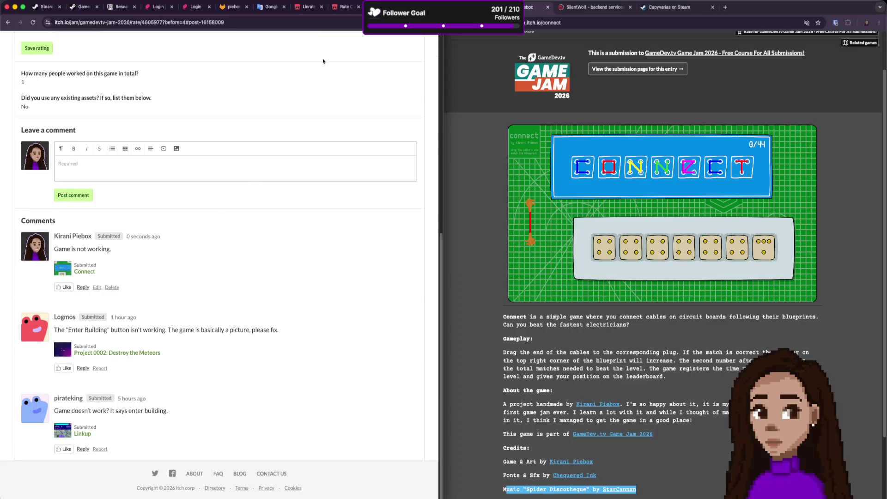
{"action": "scroll", "coordinate": [231, 290], "scroll_direction": "up", "scroll_amount": 8}
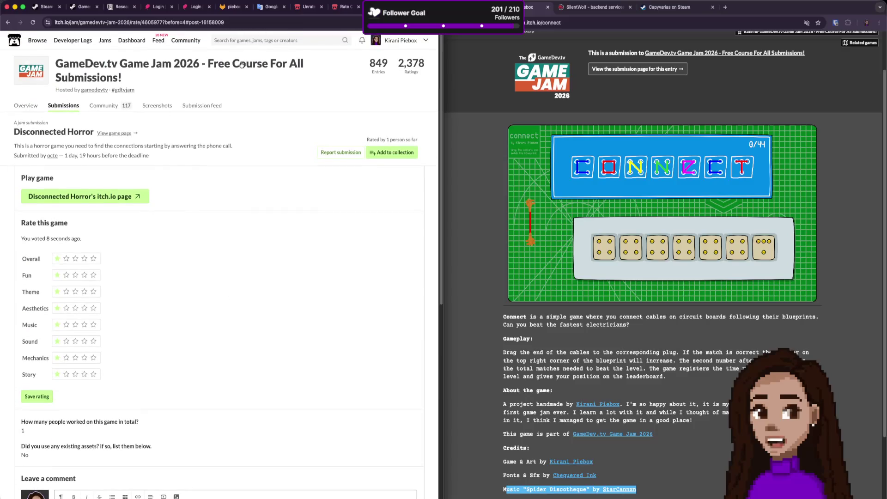
{"action": "scroll", "coordinate": [241, 64], "scroll_direction": "down", "scroll_amount": 2}
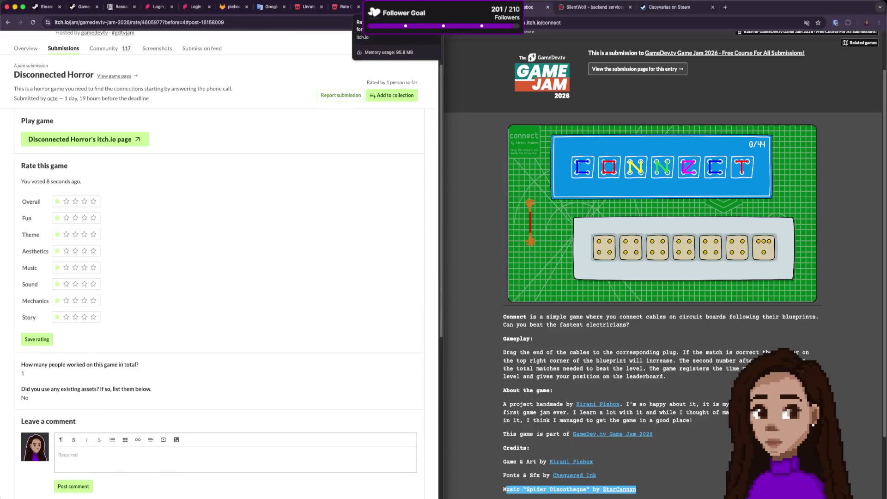
{"action": "key", "text": "super+w"}
{"action": "left_click", "coordinate": [340, 8]}
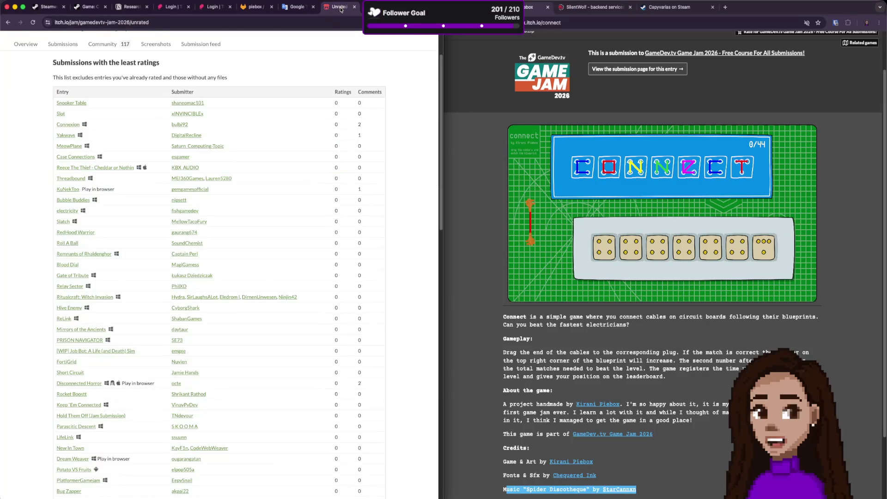
Open Dream Weaver's rating page in a new tab from the least-rated list.
{"action": "scroll", "coordinate": [254, 266], "scroll_direction": "down", "scroll_amount": 5}
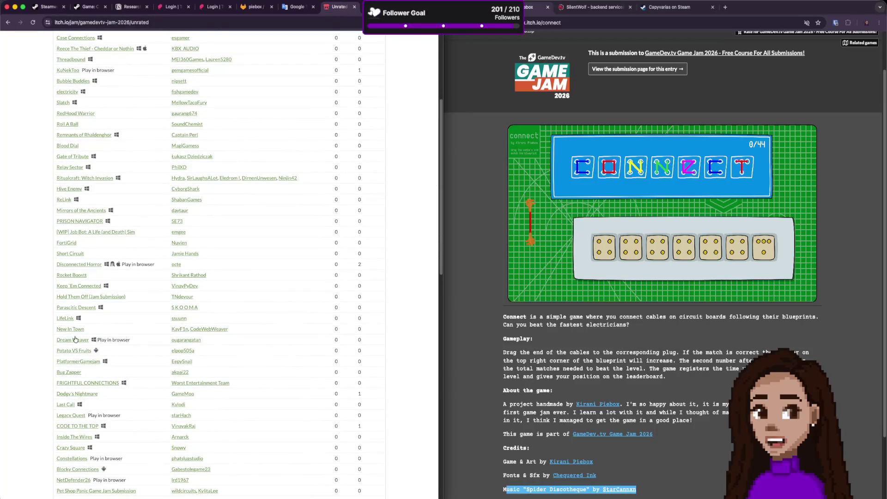
{"action": "left_click", "coordinate": [72, 340]}
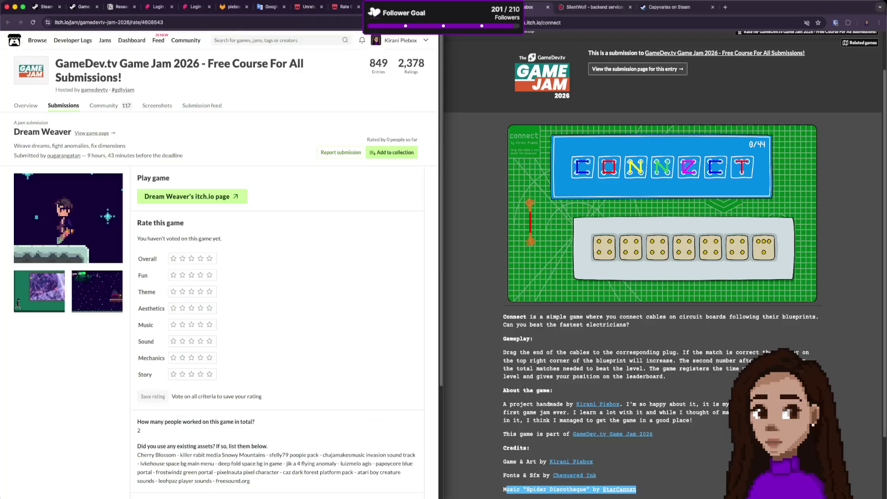
{"action": "scroll", "coordinate": [299, 270], "scroll_direction": "down", "scroll_amount": 5}
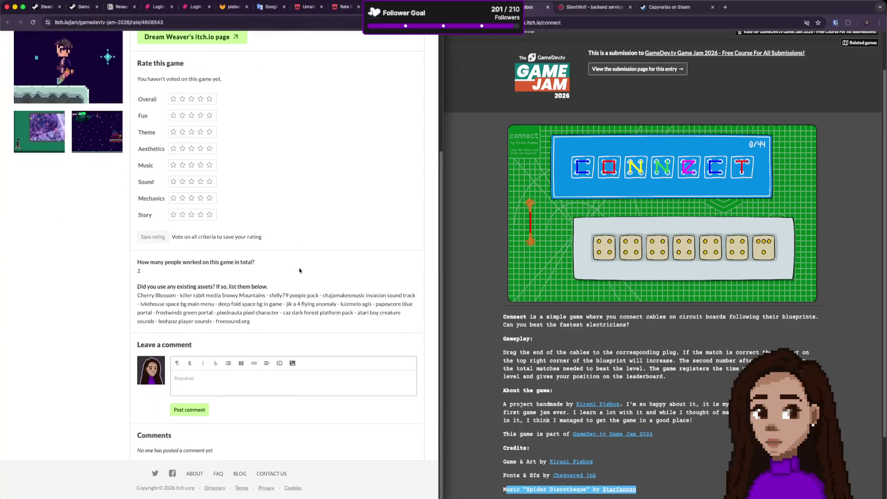
{"action": "scroll", "coordinate": [299, 270], "scroll_direction": "up", "scroll_amount": 3}
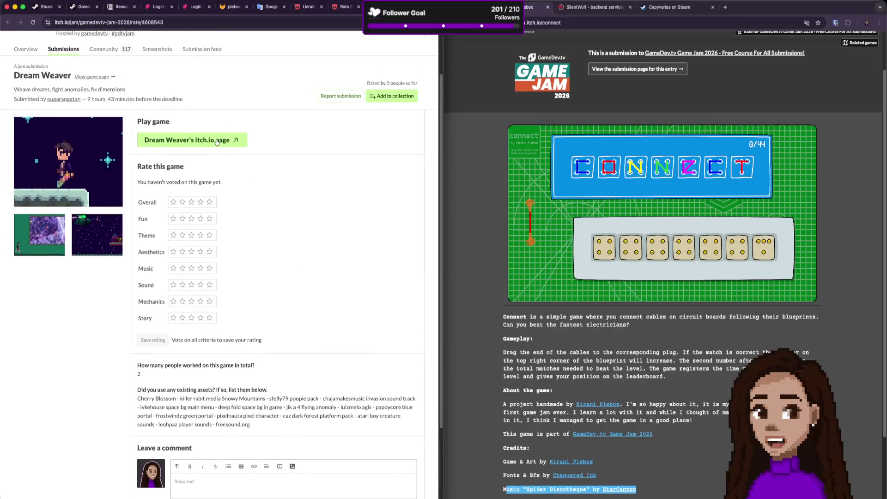
Open Dream Weaver's game page and launch its Unity build, waiting for the title menu.
{"action": "left_click", "coordinate": [235, 143]}
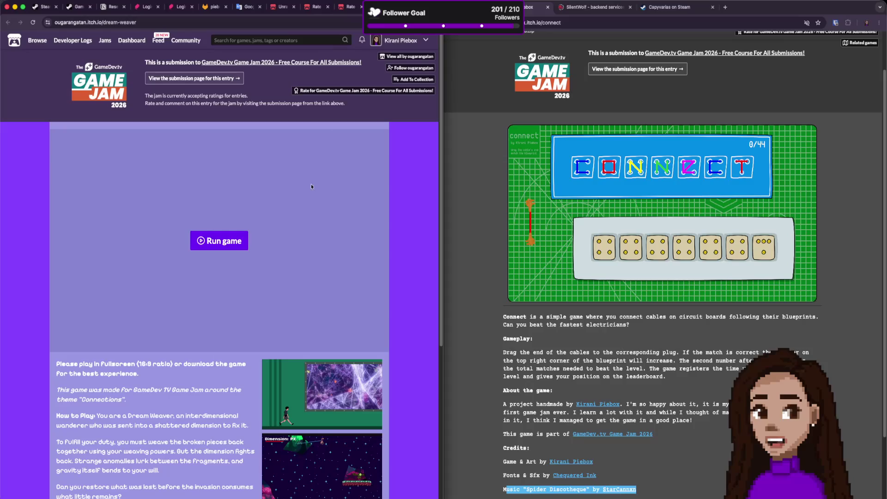
{"action": "scroll", "coordinate": [224, 243], "scroll_direction": "down", "scroll_amount": 5}
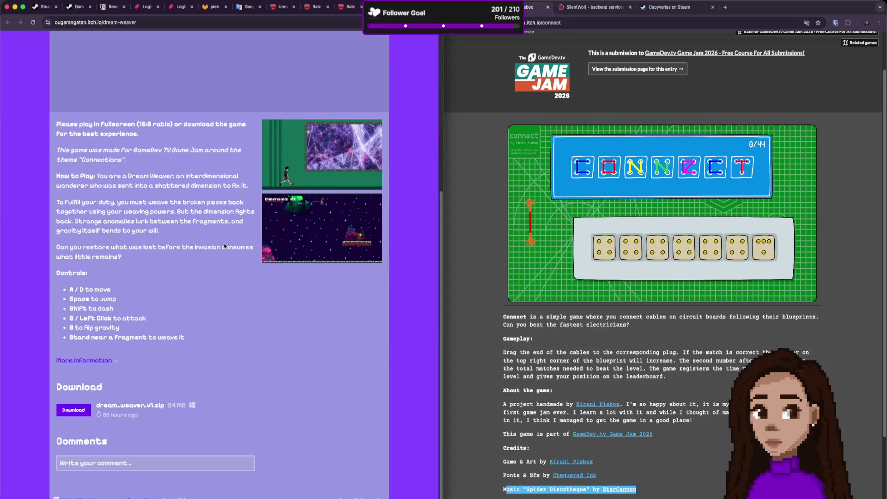
{"action": "scroll", "coordinate": [224, 243], "scroll_direction": "up", "scroll_amount": 3}
{"action": "scroll", "coordinate": [220, 217], "scroll_direction": "down", "scroll_amount": 2}
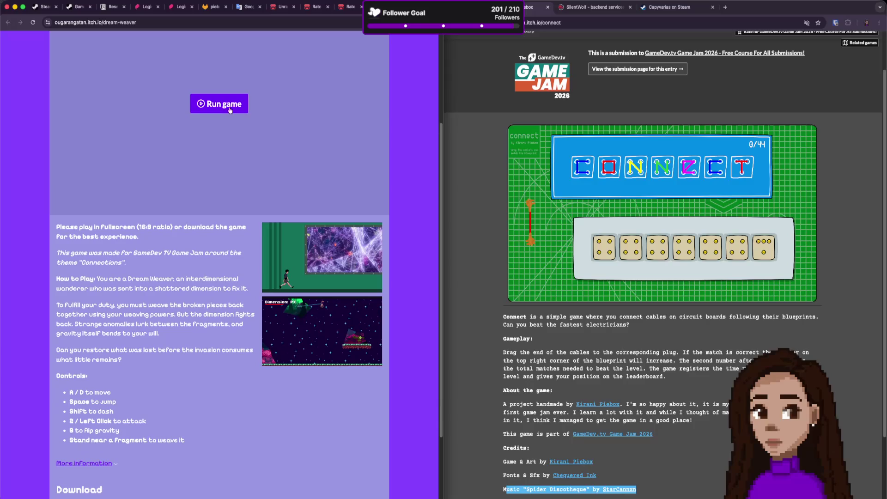
{"action": "left_click", "coordinate": [230, 110]}
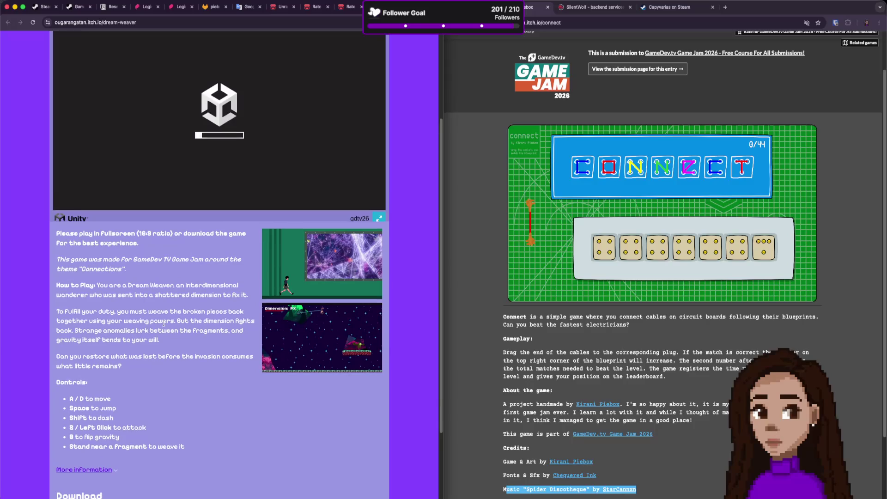
{"action": "scroll", "coordinate": [180, 355], "scroll_direction": "up", "scroll_amount": 3}
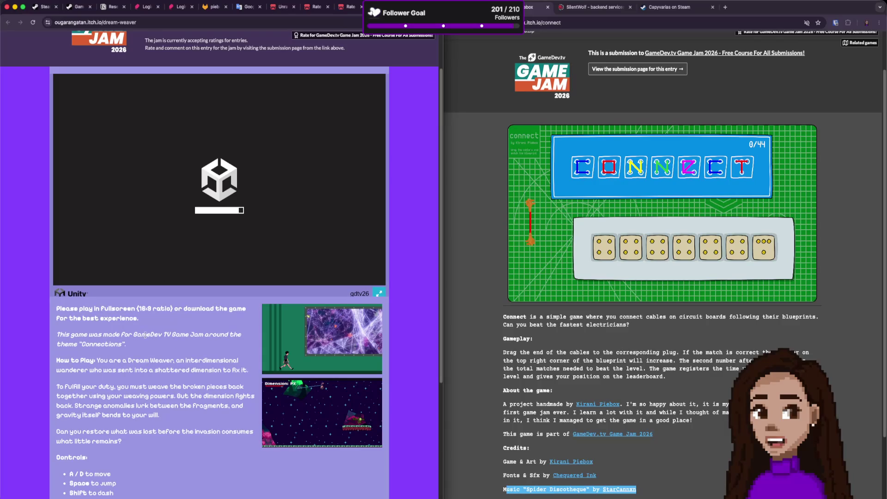
{"action": "scroll", "coordinate": [138, 319], "scroll_direction": "down", "scroll_amount": 1}
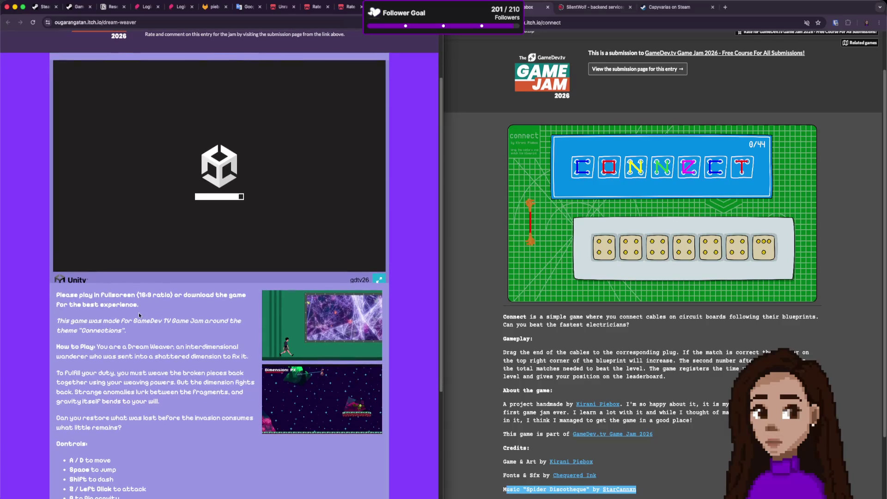
{"action": "scroll", "coordinate": [199, 336], "scroll_direction": "down", "scroll_amount": 2}
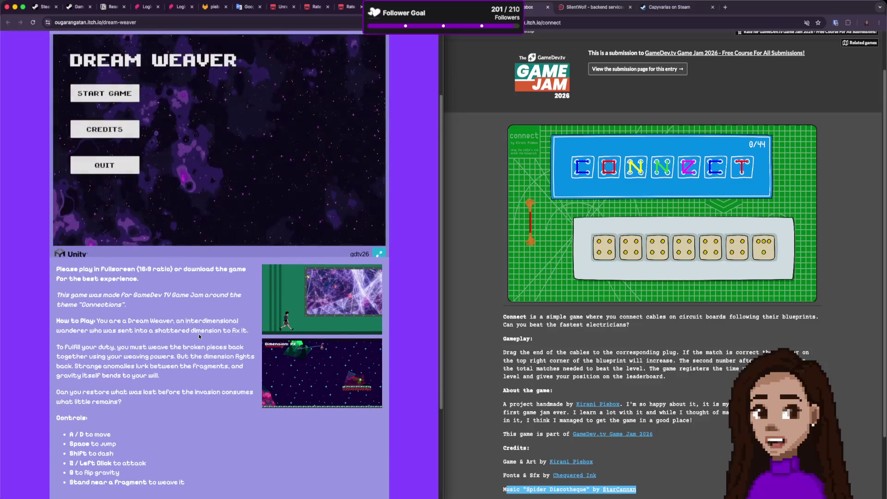
{"action": "scroll", "coordinate": [196, 315], "scroll_direction": "up", "scroll_amount": 7}
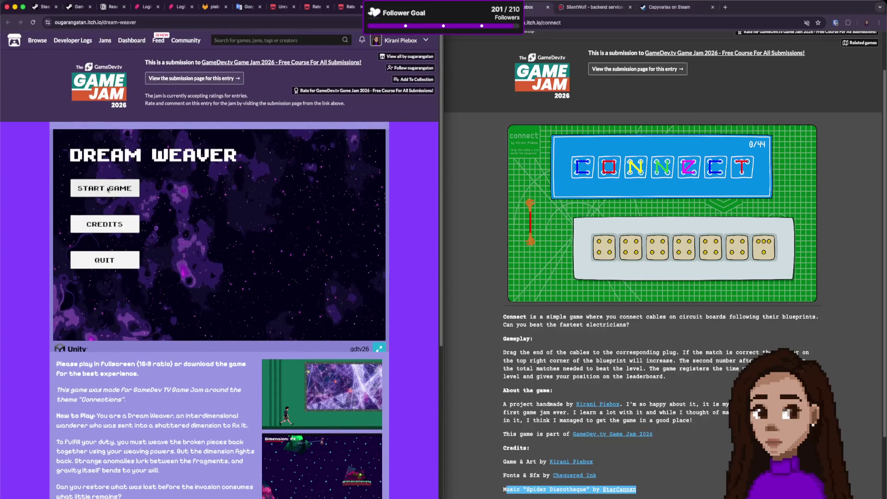
Start a new Dream Weaver game, walk into the level, and finish the first Fellow Weaver dialogue.
{"action": "left_click", "coordinate": [108, 188]}
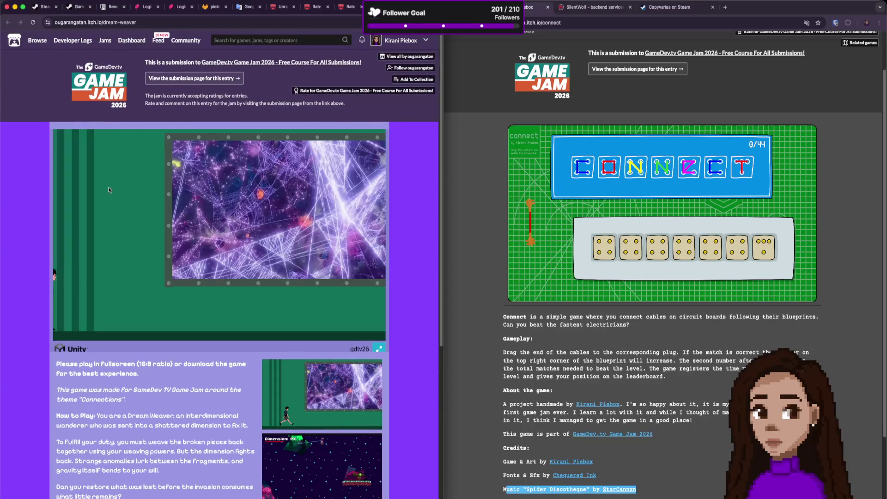
{"action": "left_click", "coordinate": [153, 235]}
{"action": "key", "text": "d"}
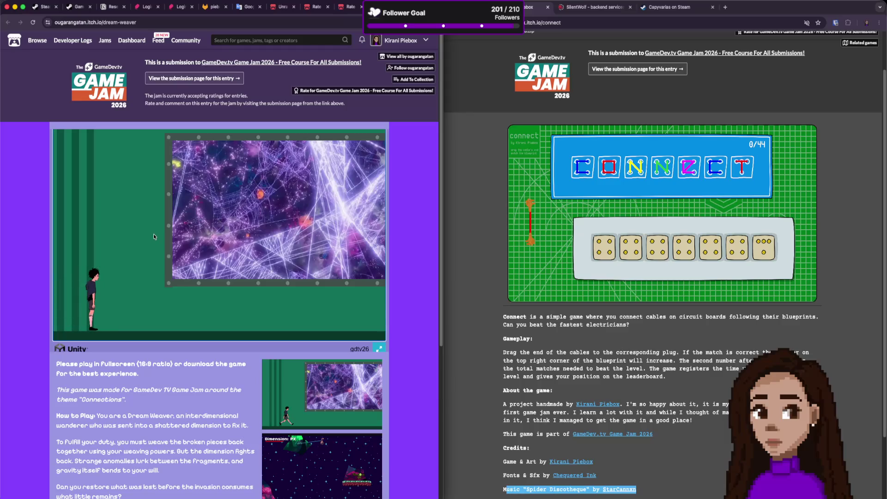
{"action": "key", "text": "d"}
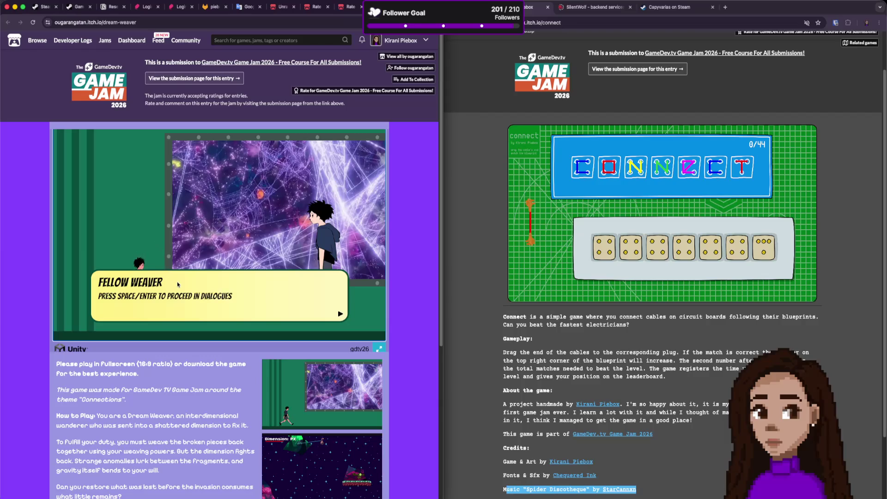
{"action": "key", "text": "space"}
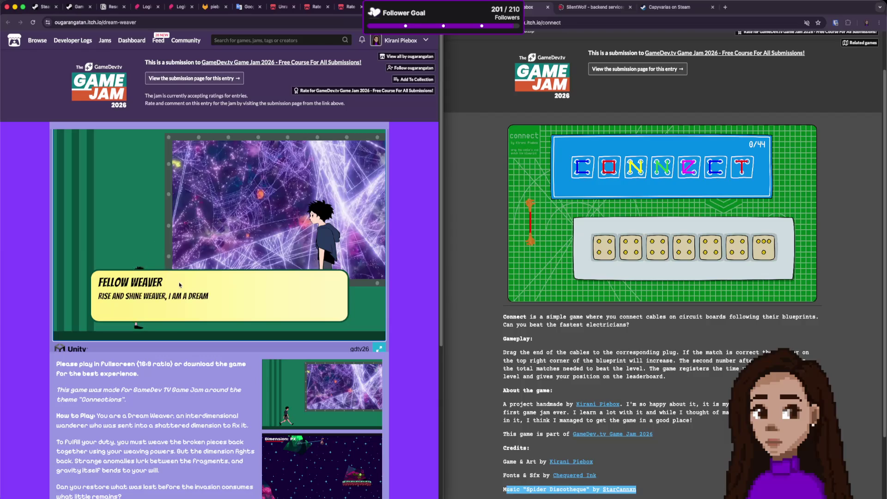
{"action": "key", "text": "space"}
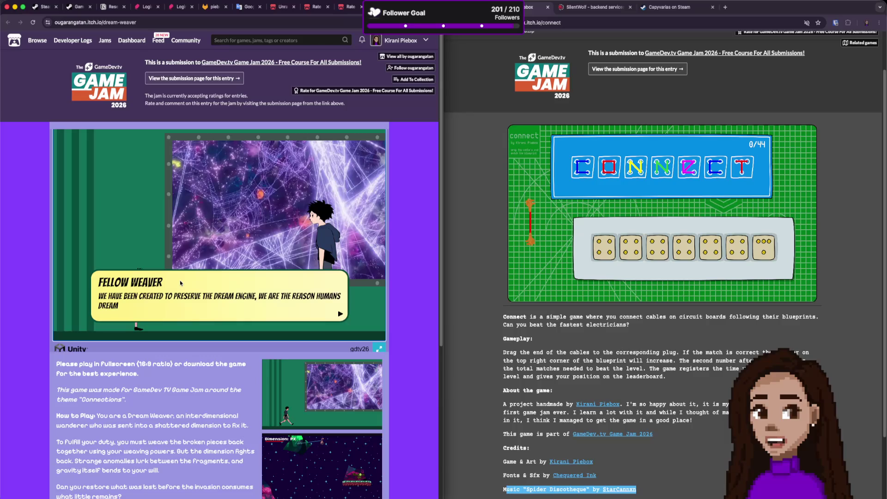
{"action": "left_click", "coordinate": [180, 283]}
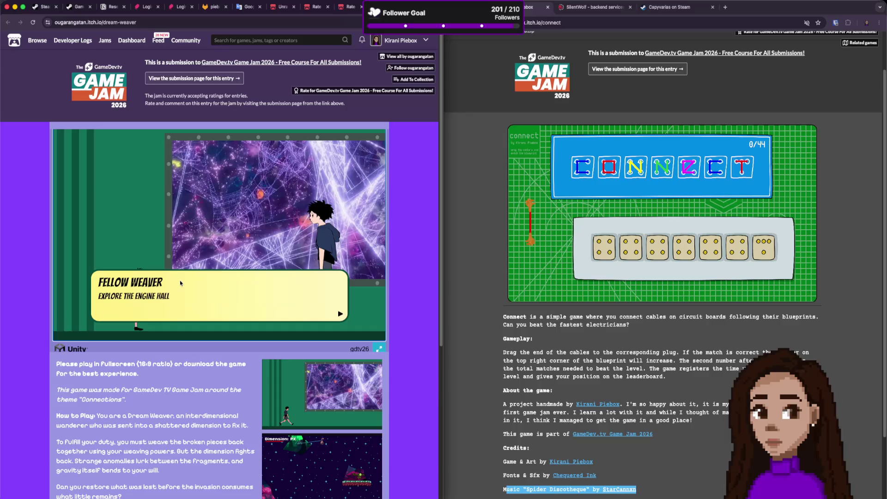
{"action": "left_click", "coordinate": [180, 283]}
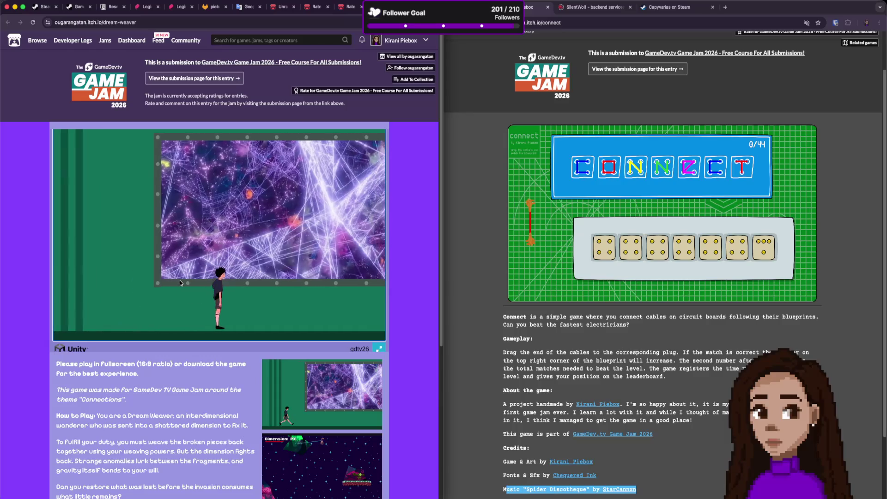
Walk right through the hall, jump onto the higher platform, and finish the next dialogue.
{"action": "key", "text": "d"}
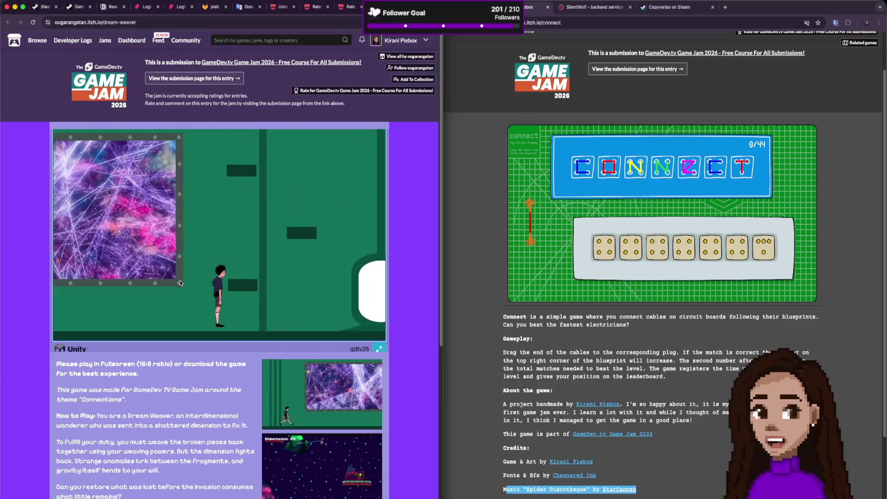
{"action": "key", "text": "d"}
{"action": "key", "text": "space"}
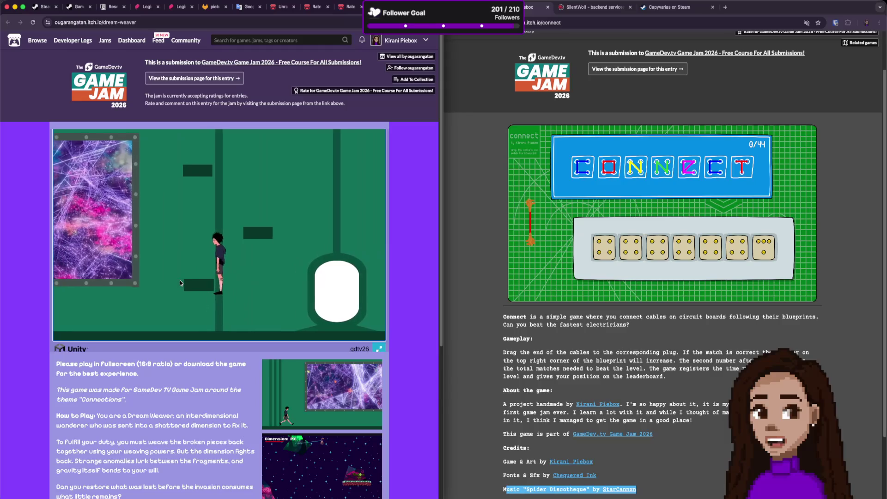
{"action": "key", "text": "d"}
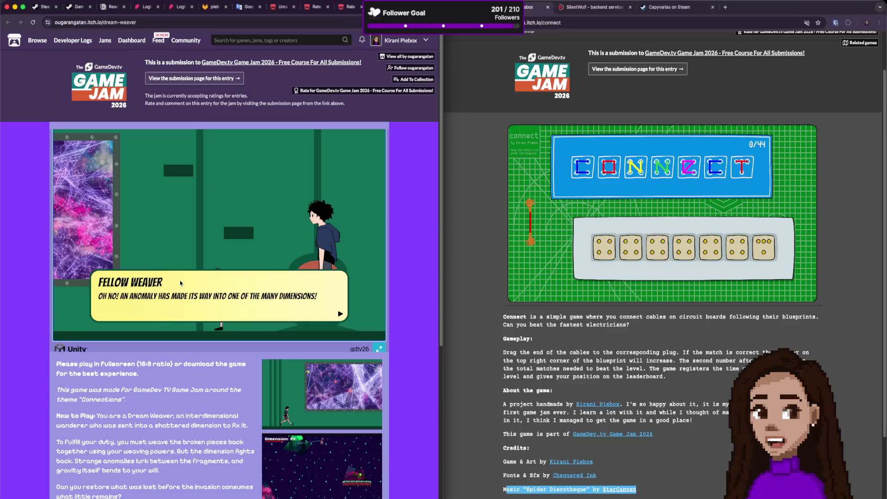
{"action": "left_click", "coordinate": [181, 284]}
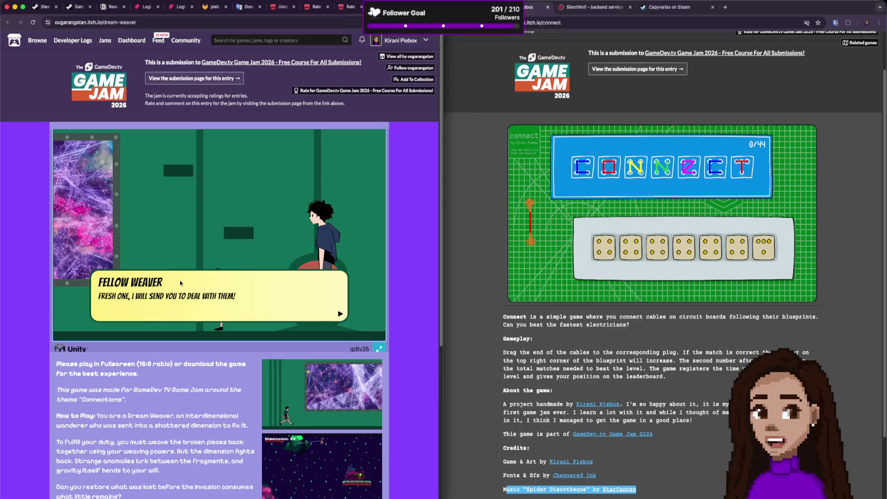
{"action": "left_click", "coordinate": [181, 284]}
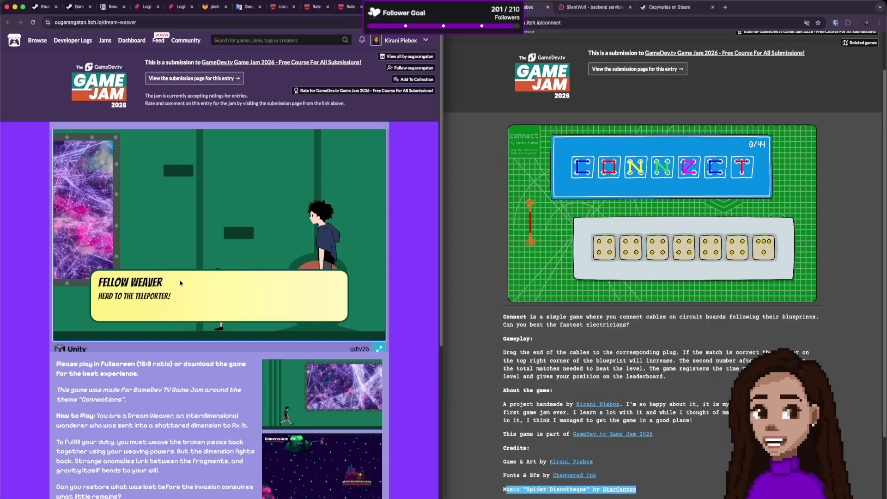
{"action": "left_click", "coordinate": [180, 283]}
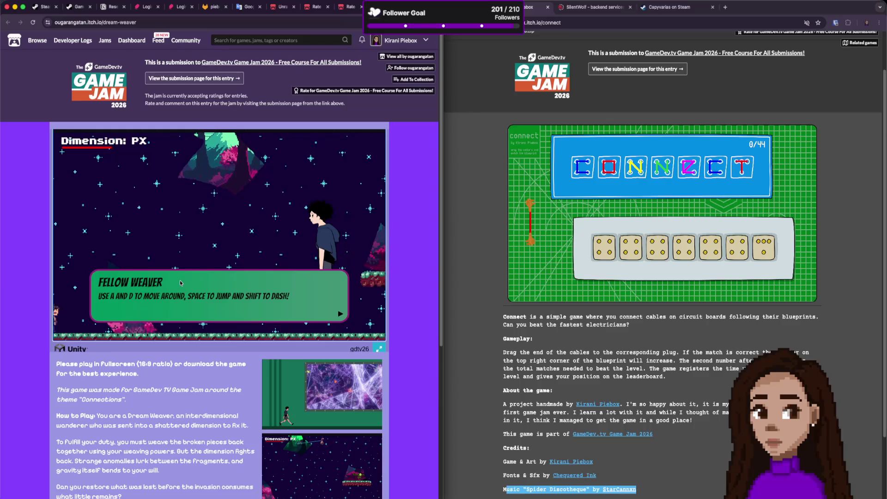
Check the Dream Weaver rating page and return to the running game.
{"action": "key", "text": "ctrl+Tab"}
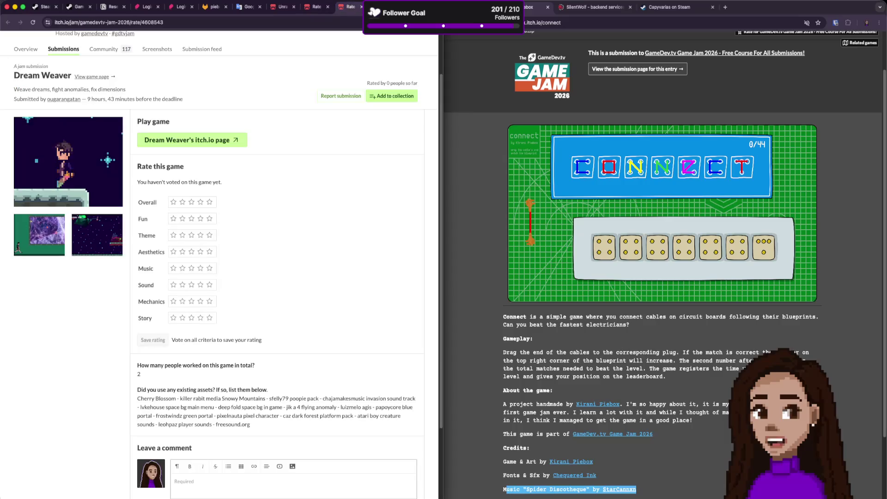
{"action": "key", "text": "ctrl+shift+Tab"}
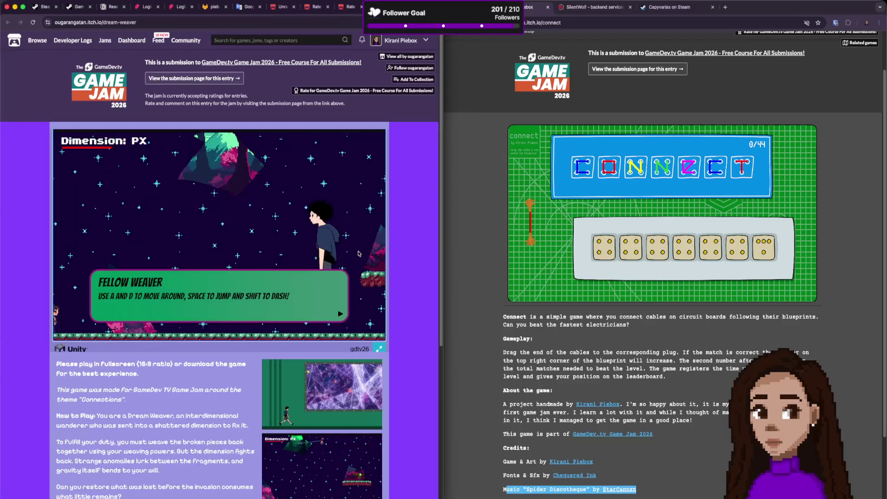
{"action": "left_click", "coordinate": [347, 6]}
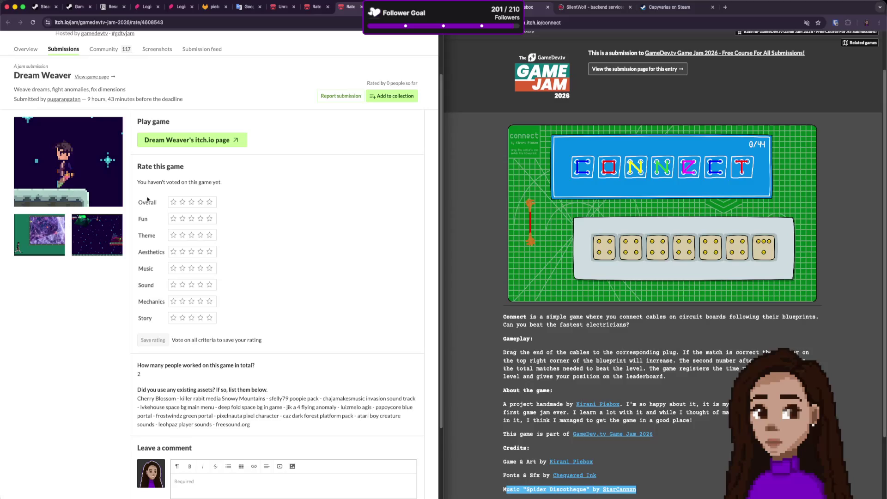
{"action": "key", "text": "ctrl+Tab"}
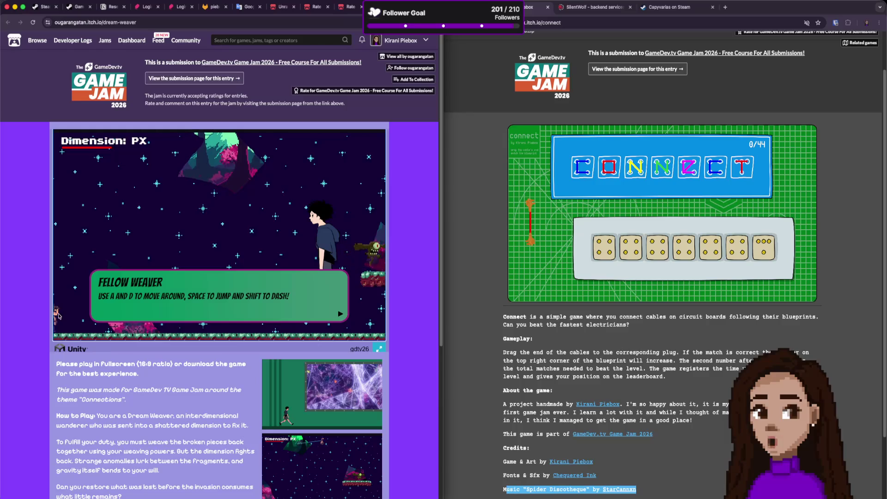
Cross the pink rock toward the guarded fragment and skip through dialogue into Dimension: PX.
{"action": "key", "text": "space"}
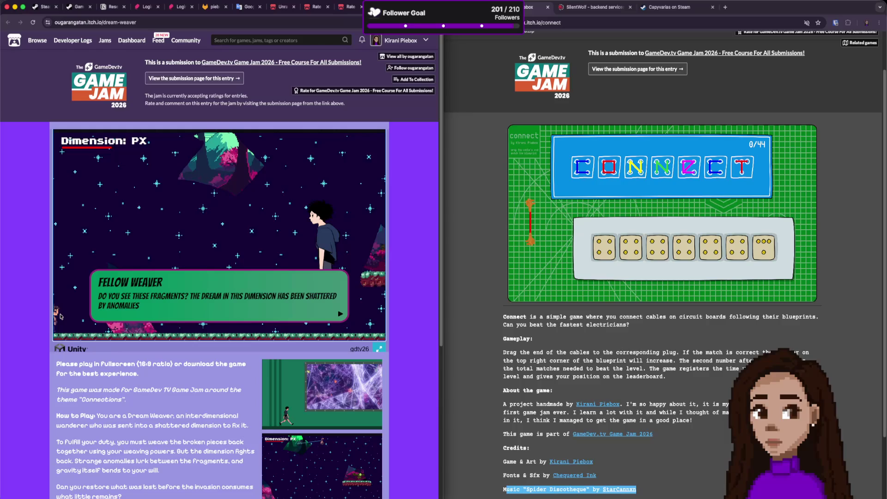
{"action": "key", "text": "space"}
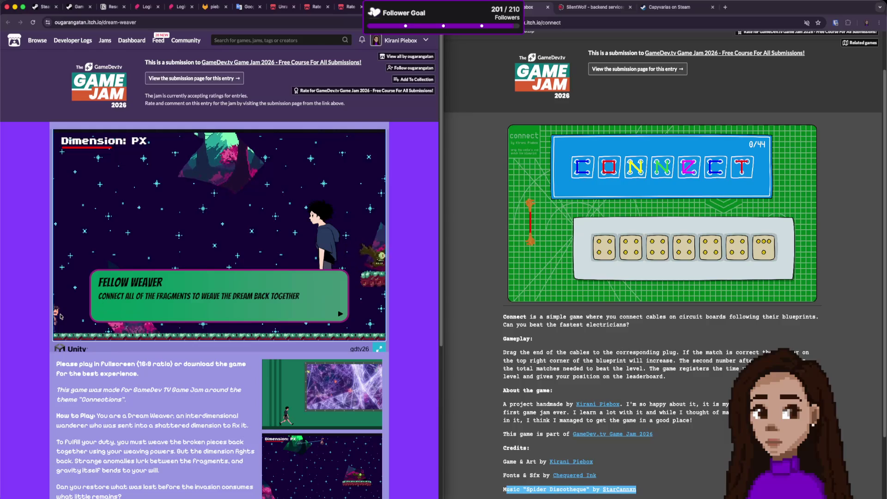
{"action": "key", "text": "space"}
{"action": "key", "text": "Right"}
{"action": "key", "text": "Right"}
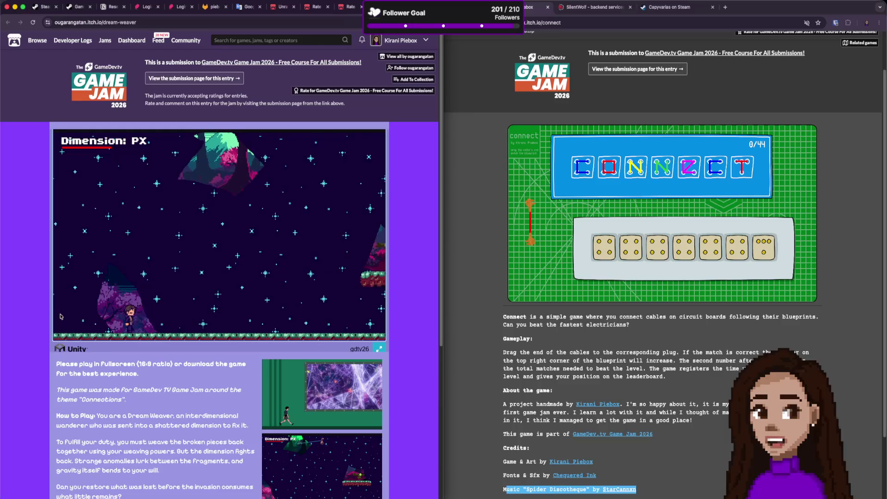
{"action": "key", "text": "Left"}
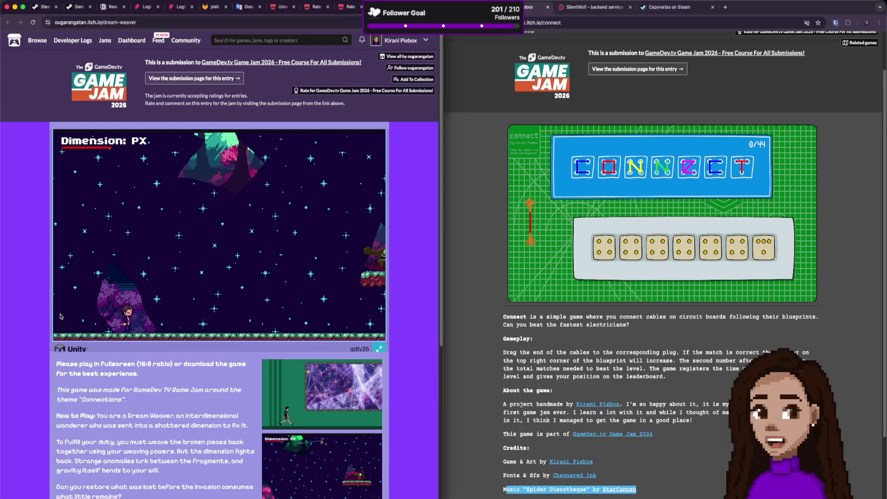
{"action": "key", "text": "Right"}
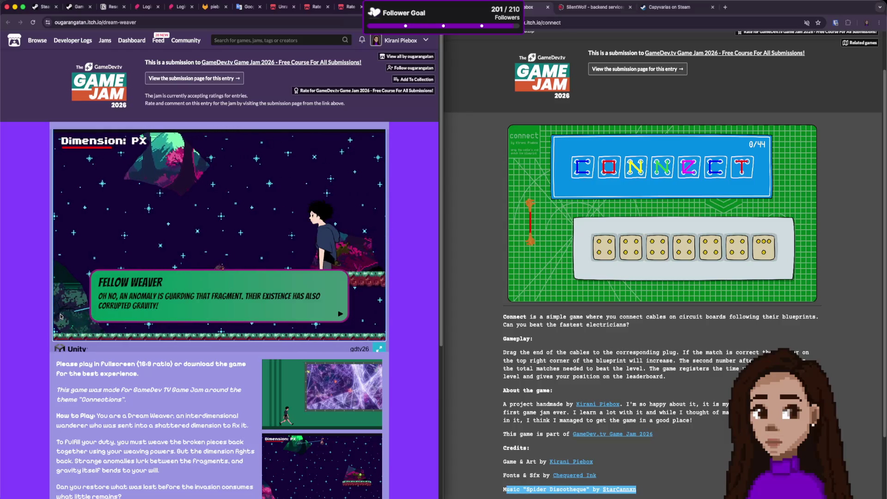
{"action": "key", "text": "space"}
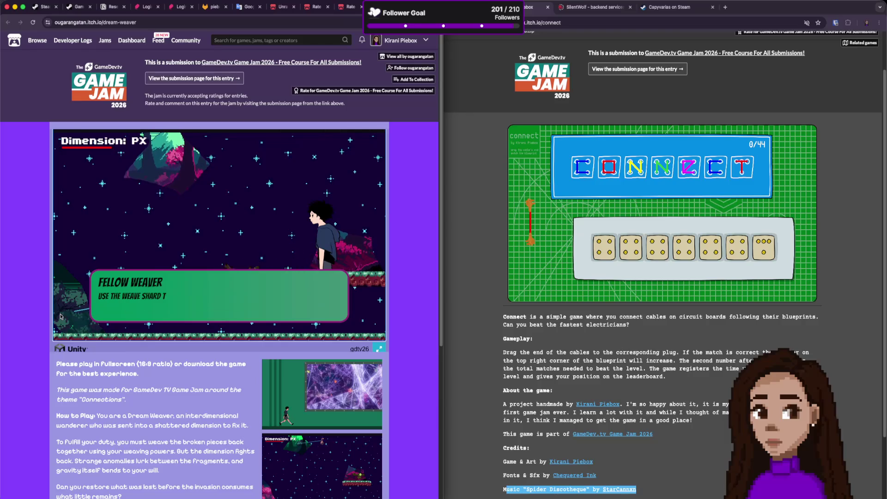
{"action": "key", "text": "space"}
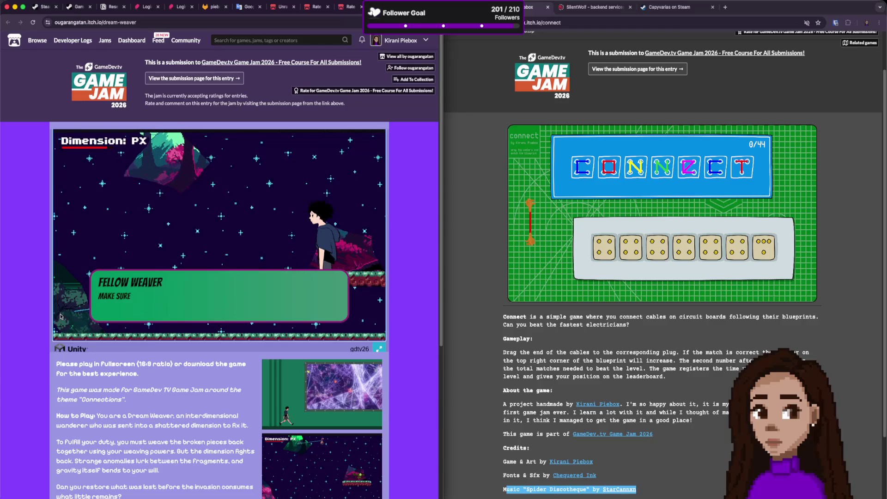
{"action": "key", "text": "space"}
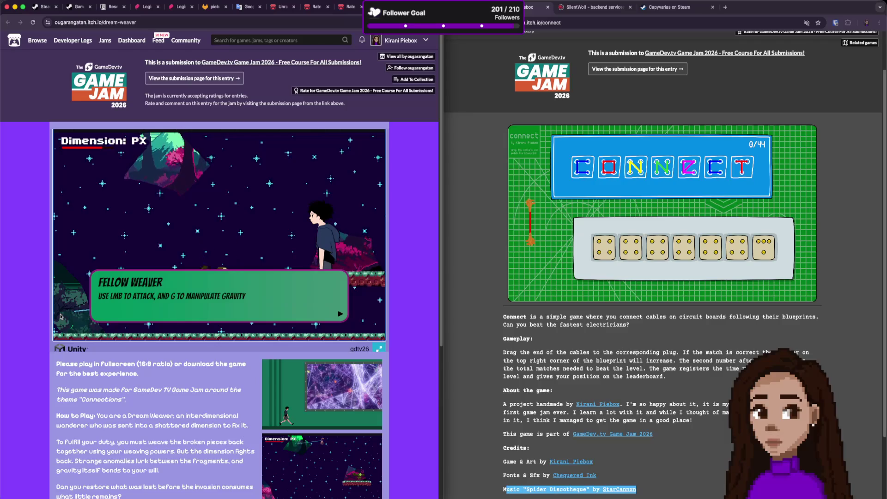
Scroll back up to the full Dream Weaver embed and click inside to dismiss the Fellow Weaver dialog.
{"action": "scroll", "coordinate": [99, 462], "scroll_direction": "down", "scroll_amount": 4}
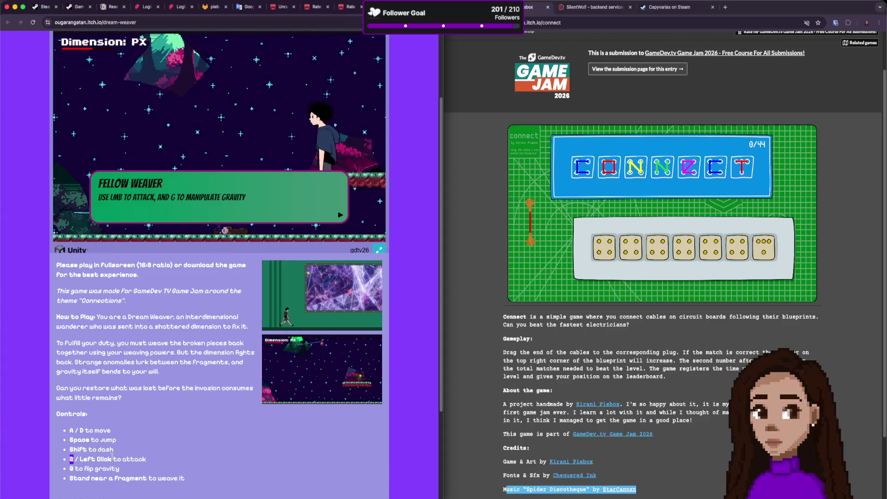
{"action": "scroll", "coordinate": [139, 380], "scroll_direction": "down", "scroll_amount": 3}
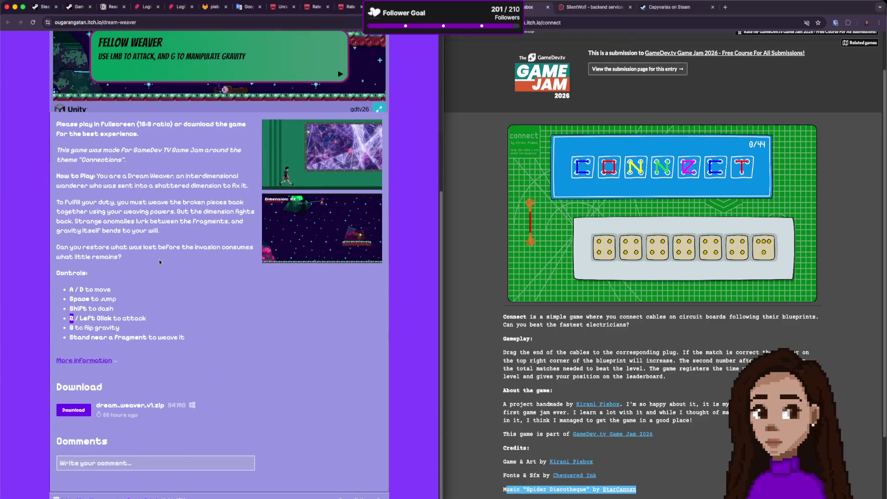
{"action": "scroll", "coordinate": [160, 291], "scroll_direction": "up", "scroll_amount": 5}
{"action": "left_click", "coordinate": [202, 234]}
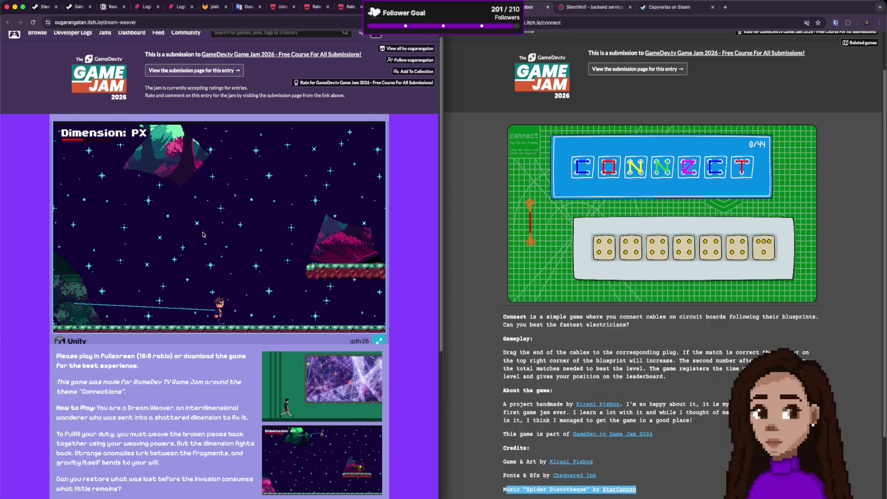
Run the character right, jump onto the floating platform and continue along the glowing thread.
{"action": "key", "text": "d"}
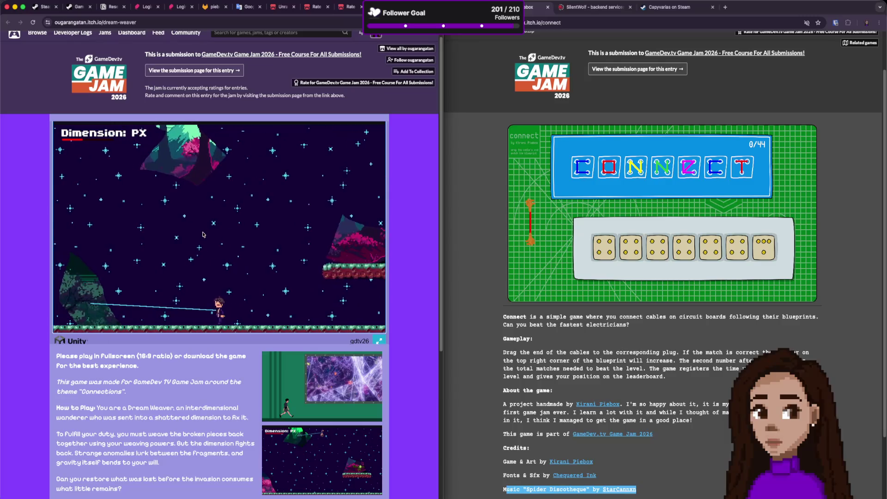
{"action": "key", "text": "d"}
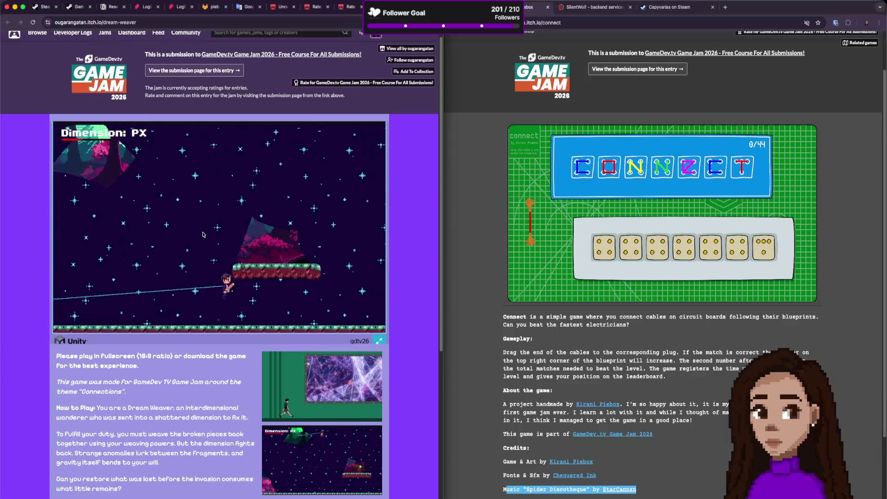
{"action": "key", "text": "space"}
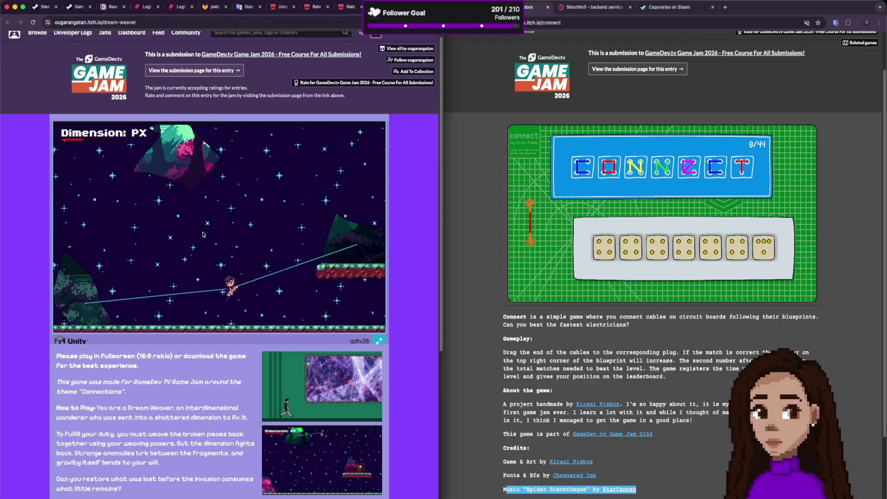
{"action": "key", "text": "d"}
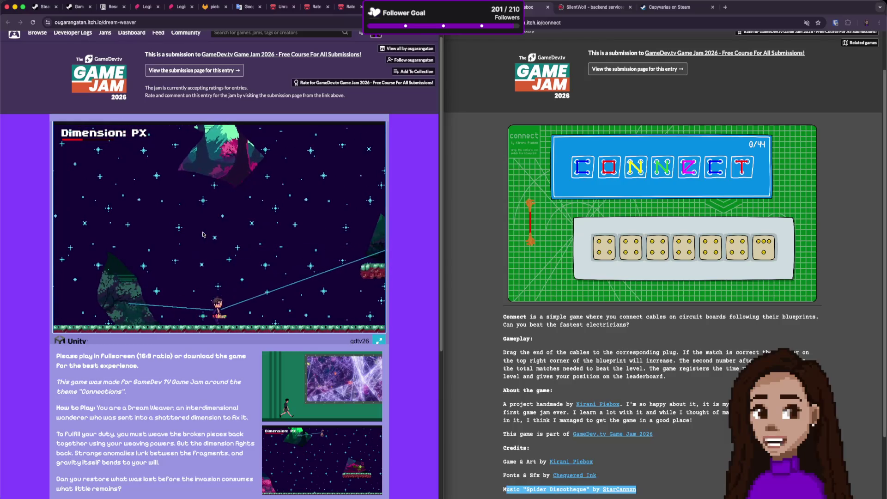
{"action": "key", "text": "d"}
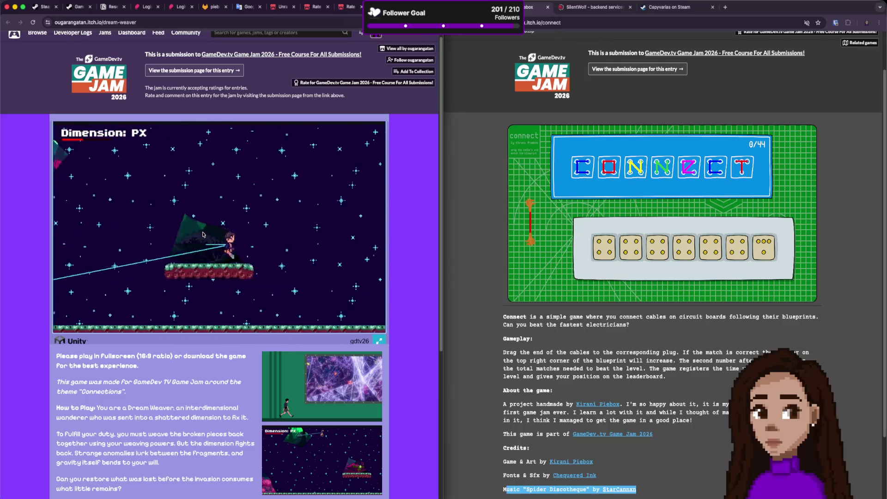
Move back left, flip the character's gravity with G, and walk it upside down to the left.
{"action": "key", "text": "a"}
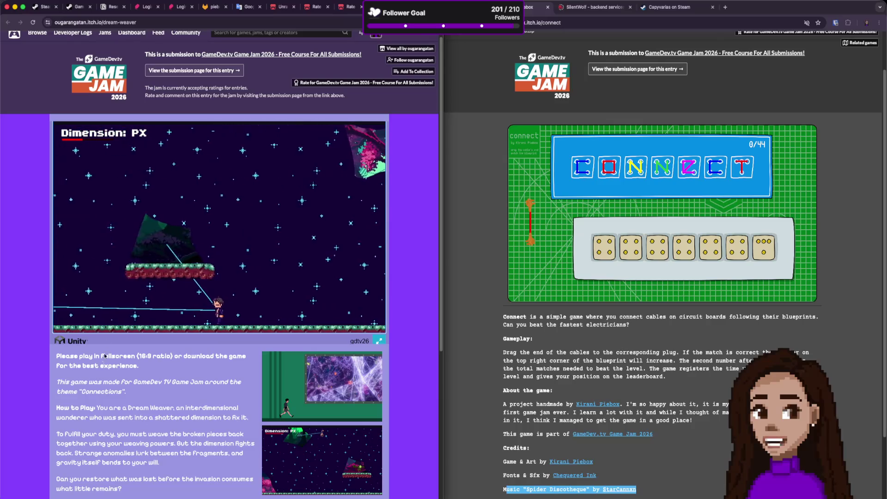
{"action": "scroll", "coordinate": [105, 356], "scroll_direction": "down", "scroll_amount": 4}
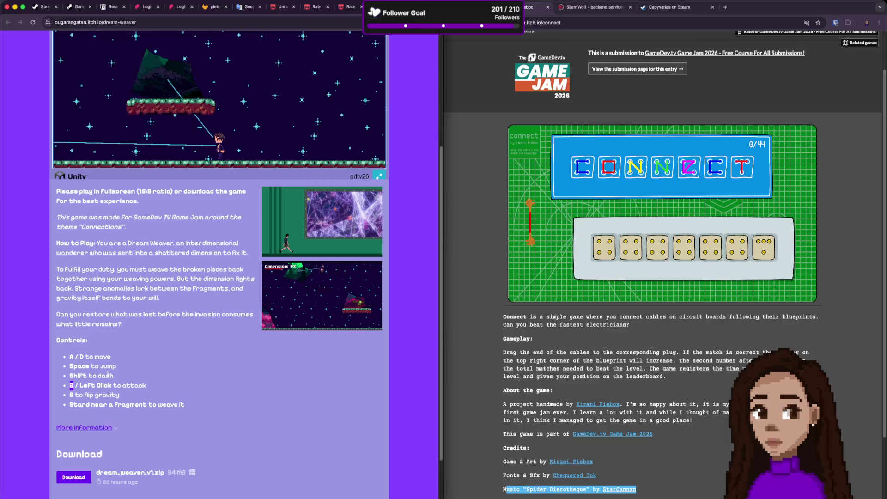
{"action": "key", "text": "a"}
{"action": "key", "text": "g"}
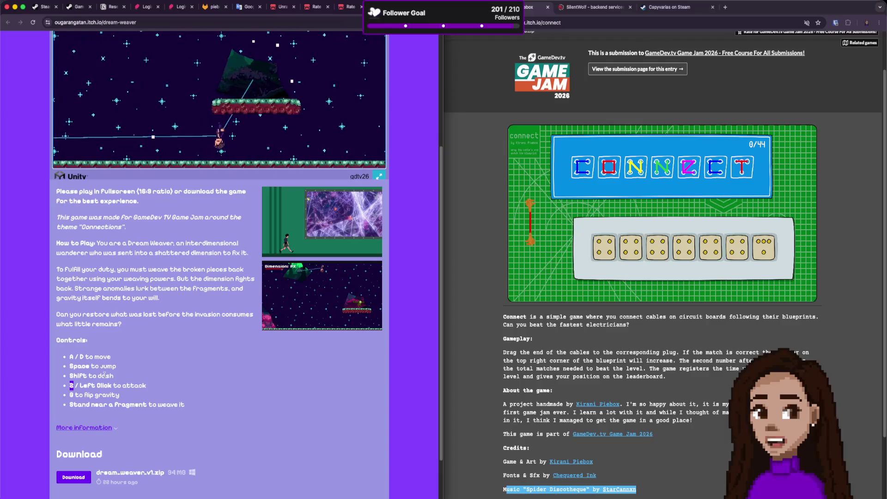
{"action": "key", "text": "a"}
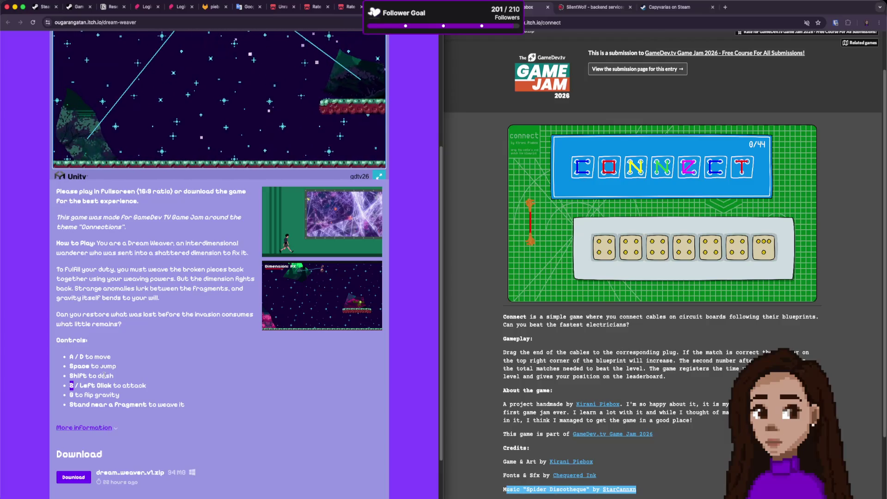
{"action": "scroll", "coordinate": [317, 294], "scroll_direction": "up", "scroll_amount": 5}
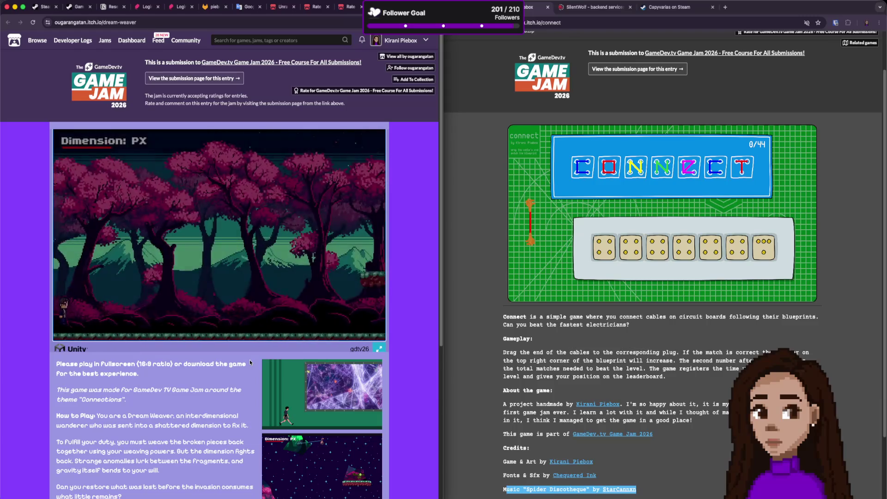
Walk the character right with the arrow key through the pink blossom forest until GREAT JOB NEWBIE appears.
{"action": "key", "text": "Right"}
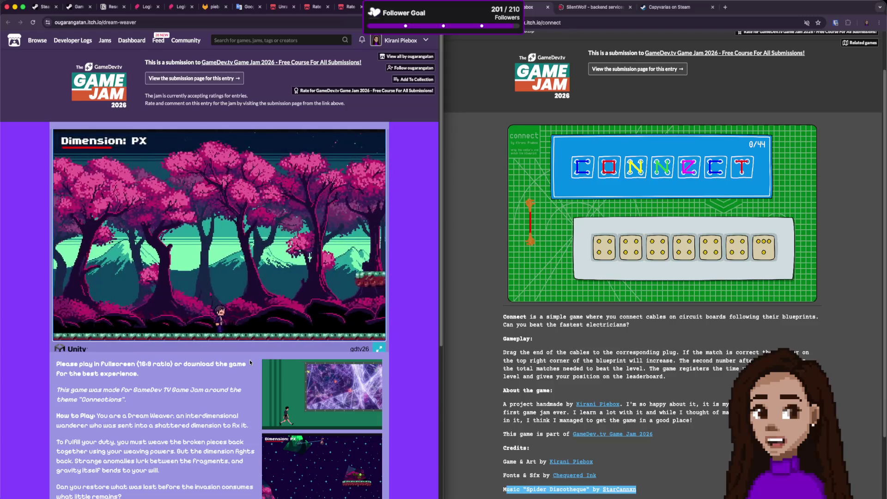
{"action": "key", "text": "Right"}
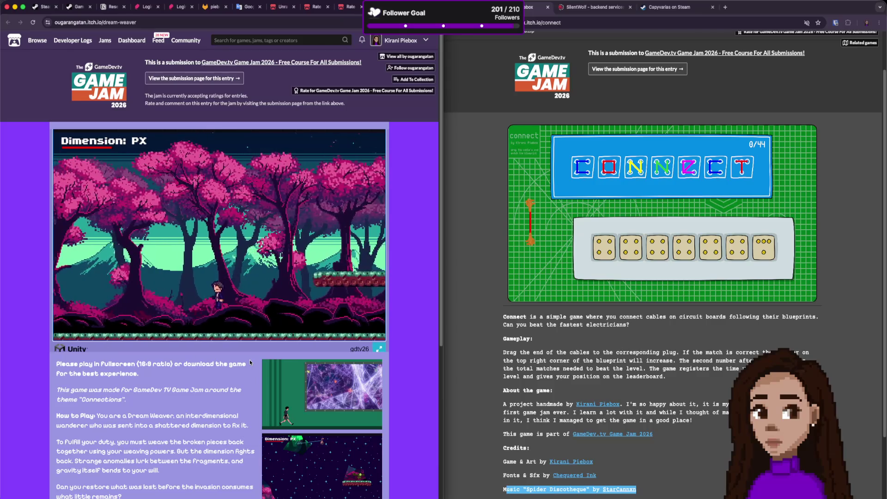
{"action": "key", "text": "Right"}
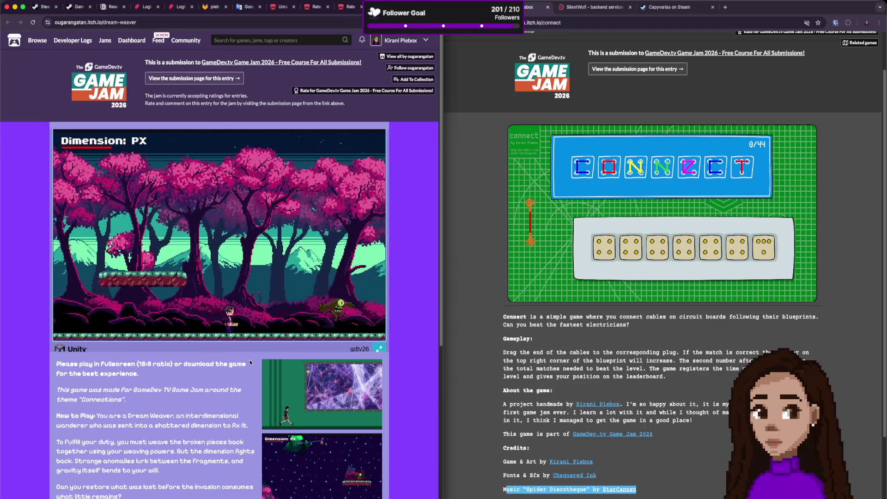
{"action": "key", "text": "Right"}
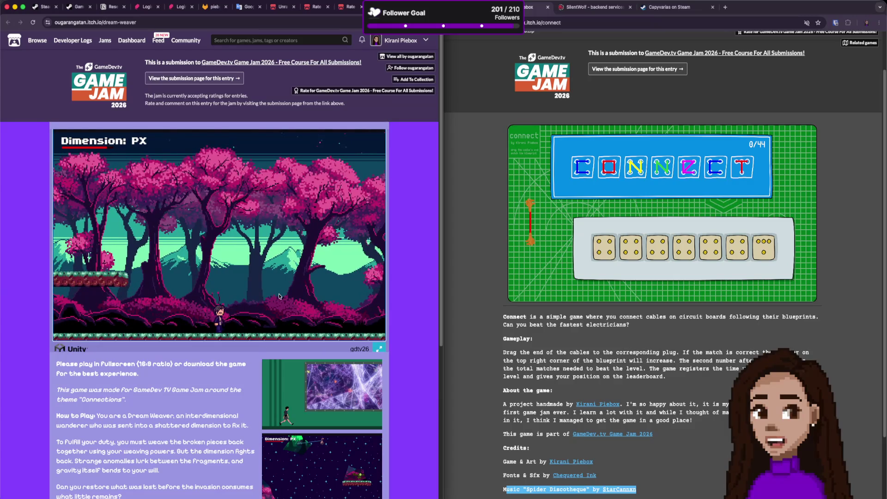
{"action": "key", "text": "Right"}
{"action": "key", "text": "Right"}
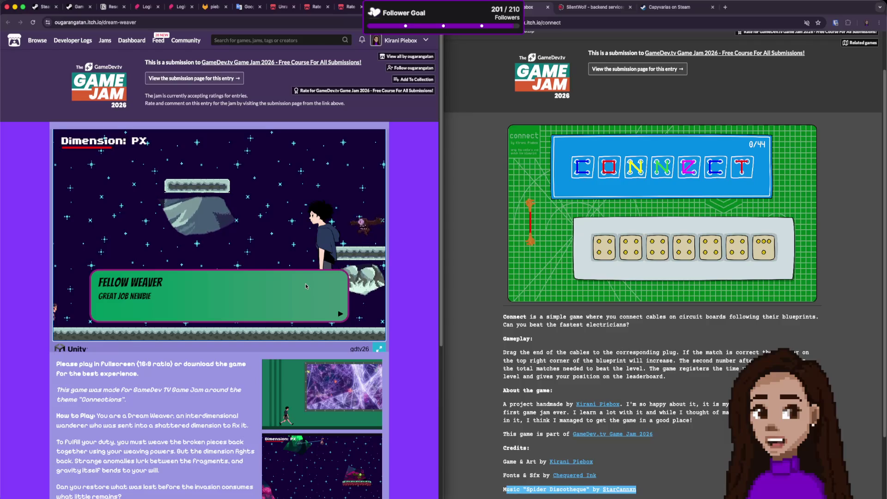
Click through the Fellow Weaver dialog, then run right and jump onto the blocks.
{"action": "left_click", "coordinate": [306, 284]}
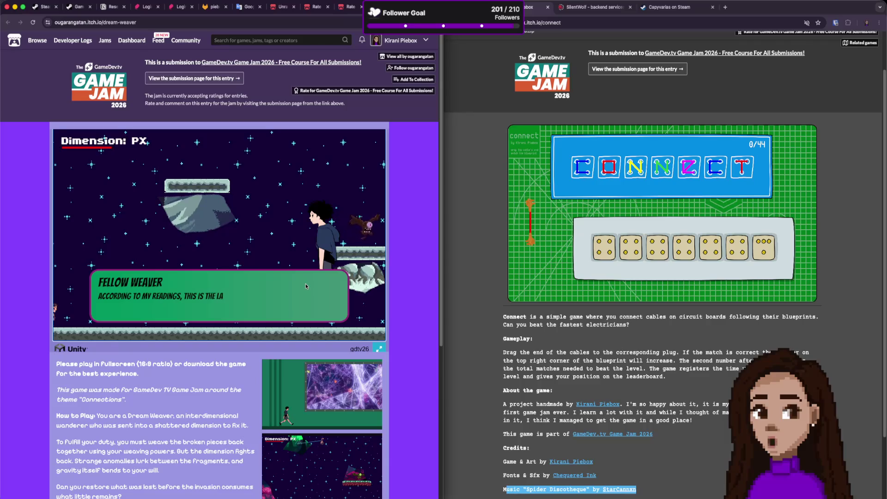
{"action": "left_click", "coordinate": [305, 284]}
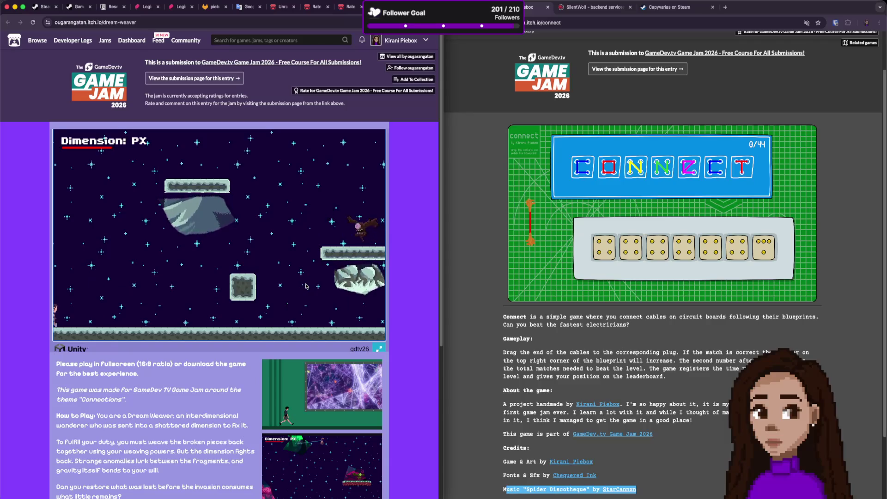
{"action": "key", "text": "Right"}
{"action": "key", "text": "space"}
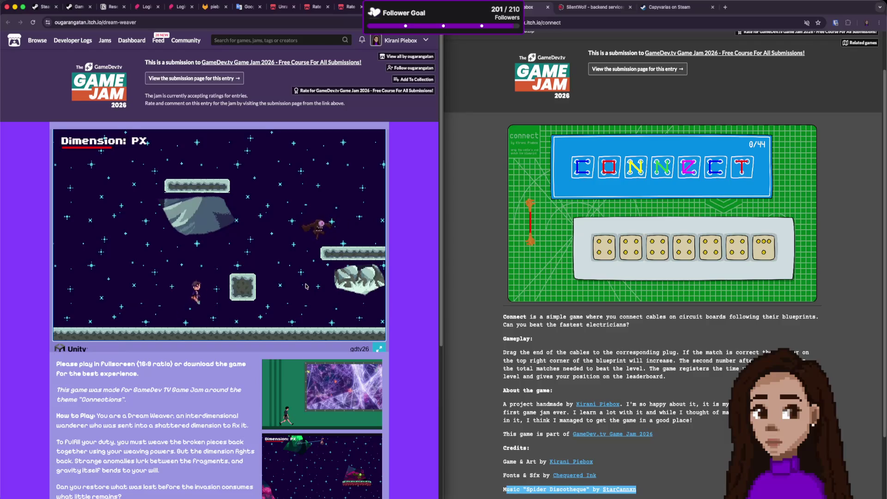
Move left and right across the starry floating-platform level, jumping between rocks.
{"action": "key", "text": "Left"}
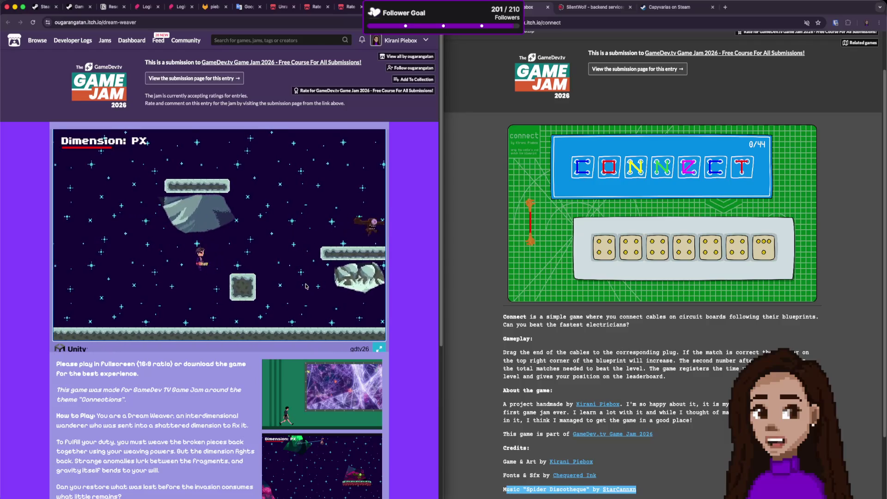
{"action": "key", "text": "Right"}
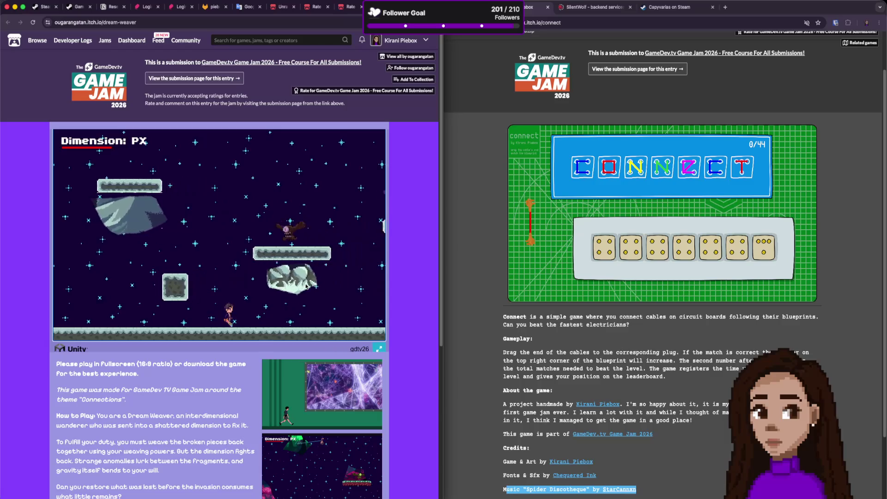
{"action": "key", "text": "space"}
{"action": "key", "text": "Left"}
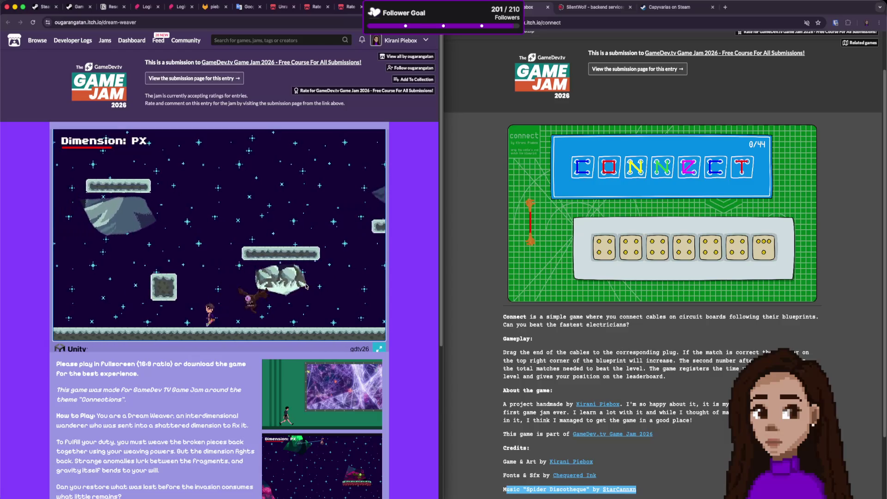
{"action": "key", "text": "Left"}
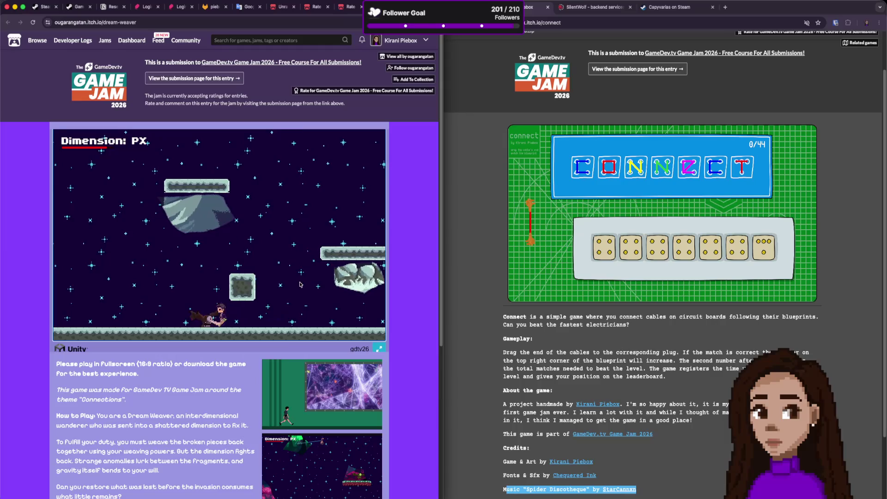
{"action": "key", "text": "Right"}
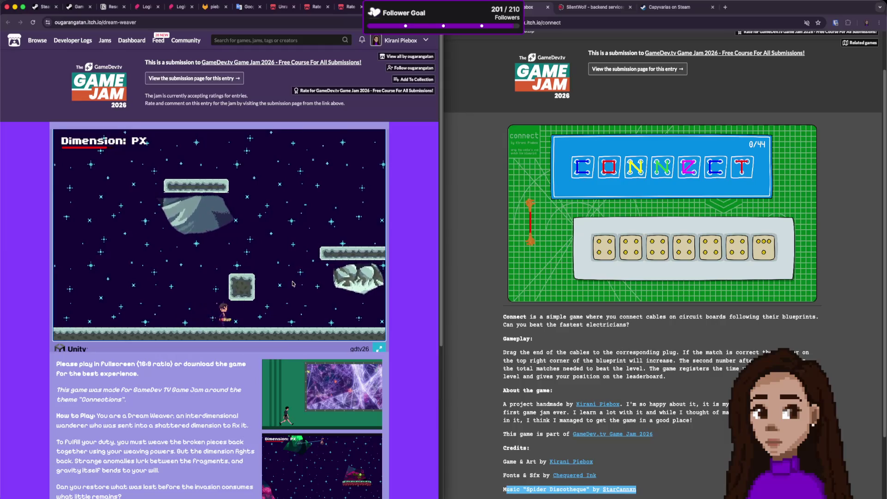
{"action": "key", "text": "Right"}
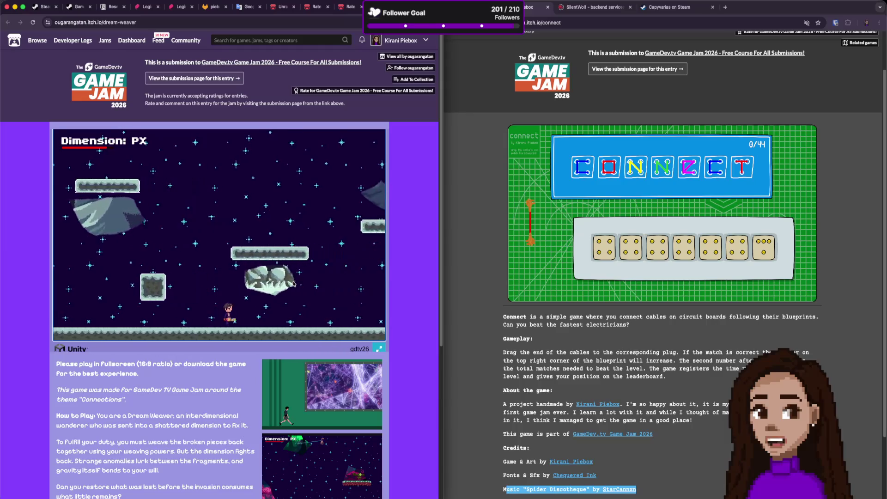
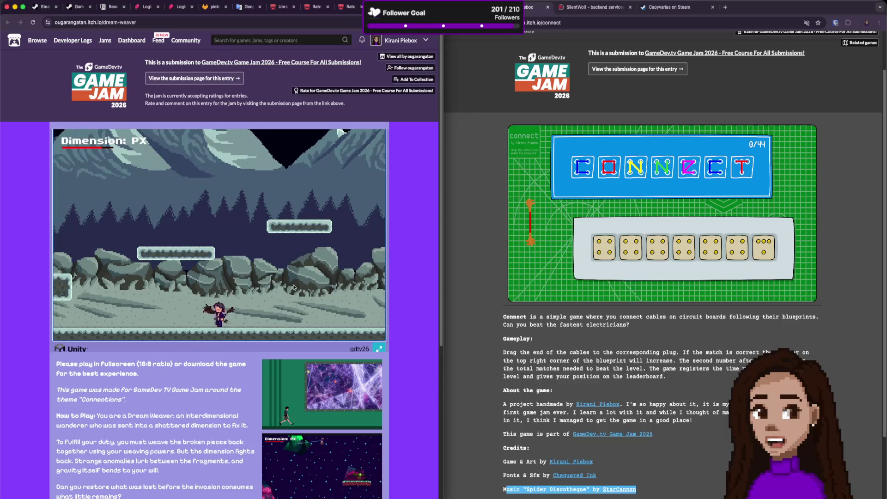
Run and jump through the snowy level past the red enemy and into the portal.
{"action": "key", "text": "Right"}
{"action": "key", "text": "Right"}
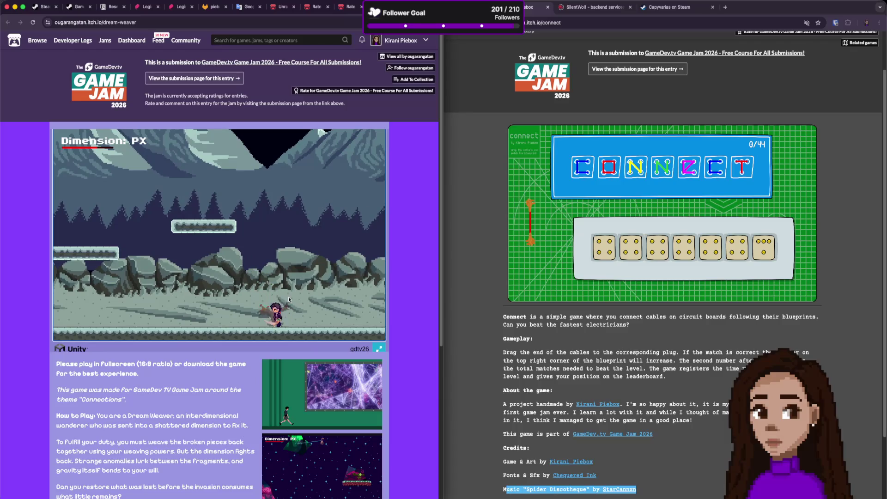
{"action": "key", "text": "Left"}
{"action": "key", "text": "Left"}
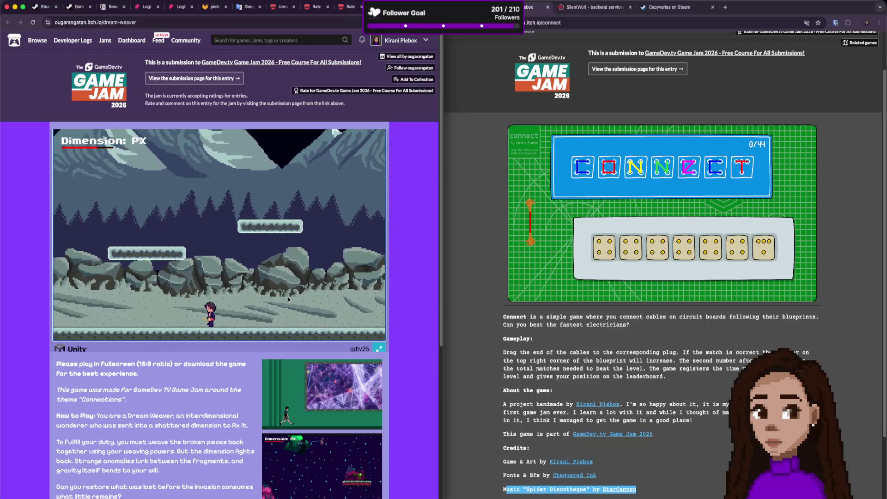
{"action": "key", "text": "Left"}
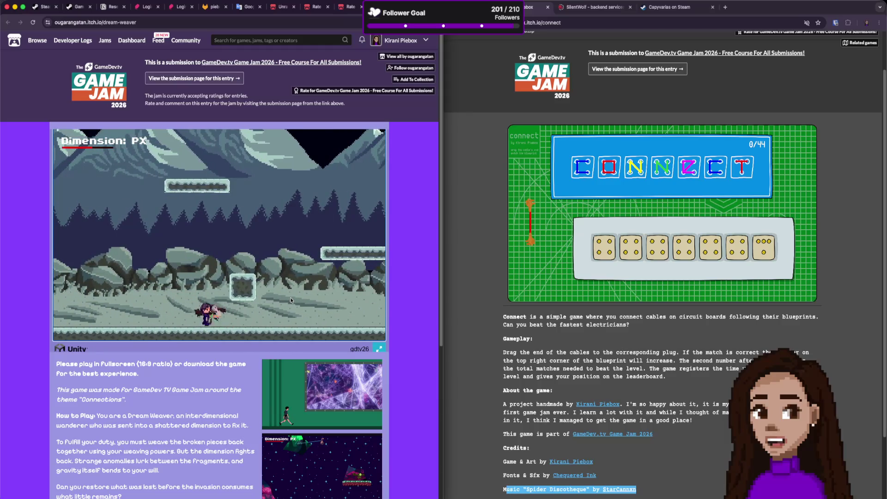
{"action": "key", "text": "Left"}
{"action": "key", "text": "Right"}
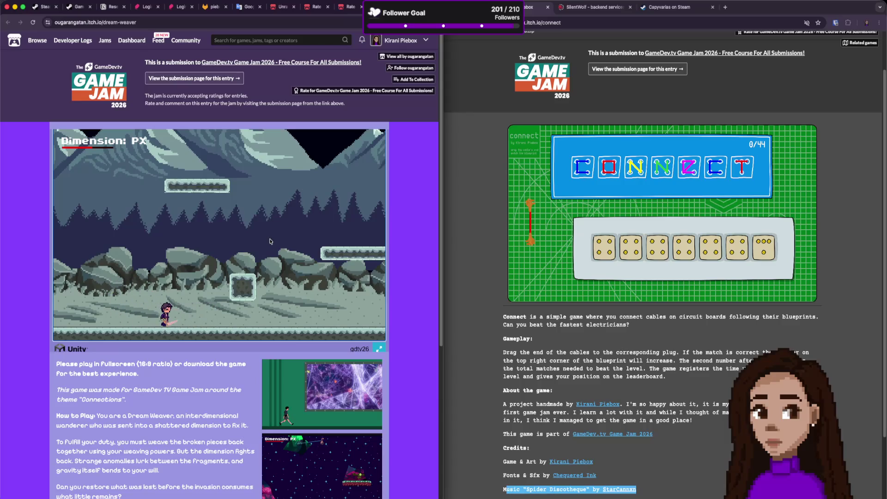
{"action": "key", "text": "Right"}
{"action": "key", "text": "Right"}
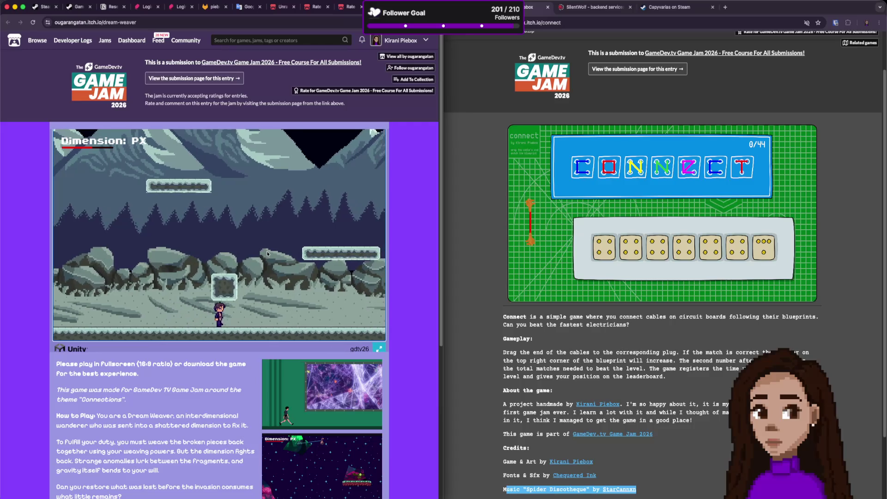
{"action": "key", "text": "Right"}
{"action": "key", "text": "Right"}
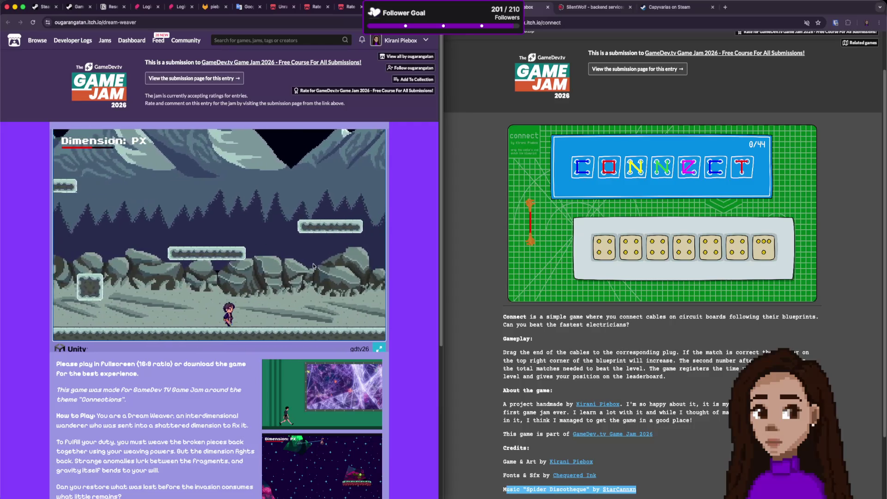
{"action": "key", "text": "Right"}
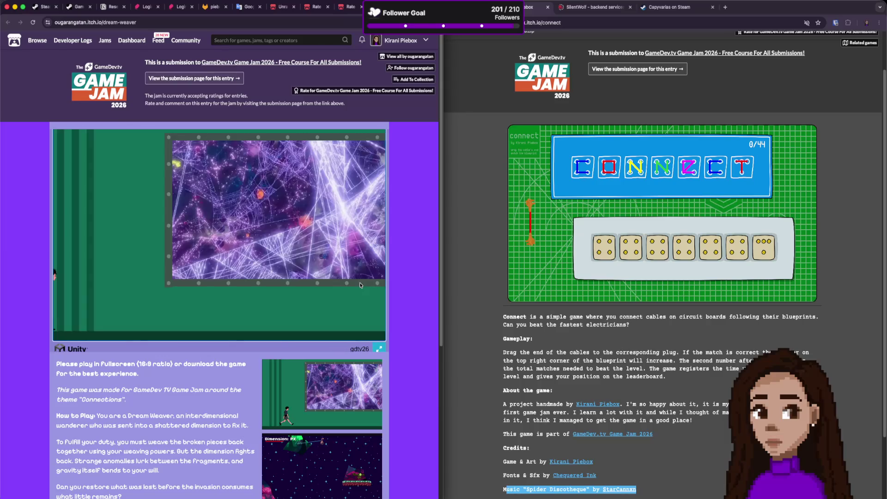
{"action": "key", "text": "Right"}
{"action": "key", "text": "Right"}
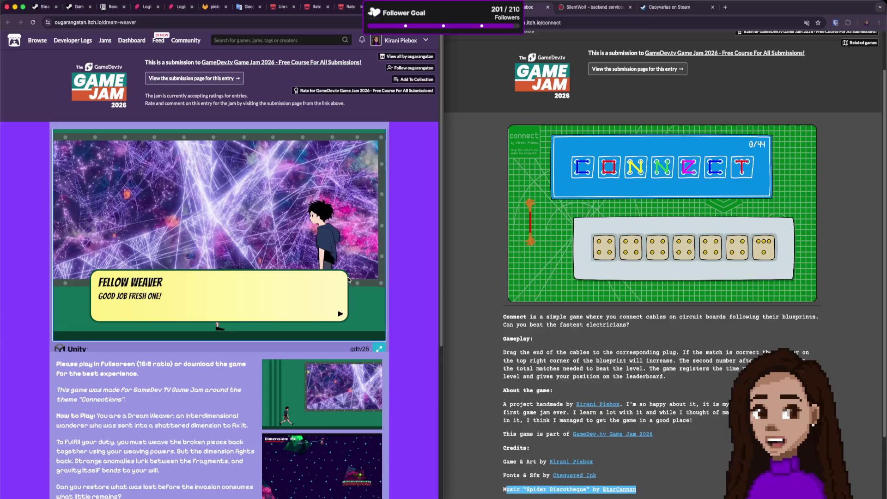
Advance through the four Fellow Weaver dialogue lines and walk right toward the anomaly.
{"action": "left_click", "coordinate": [326, 302]}
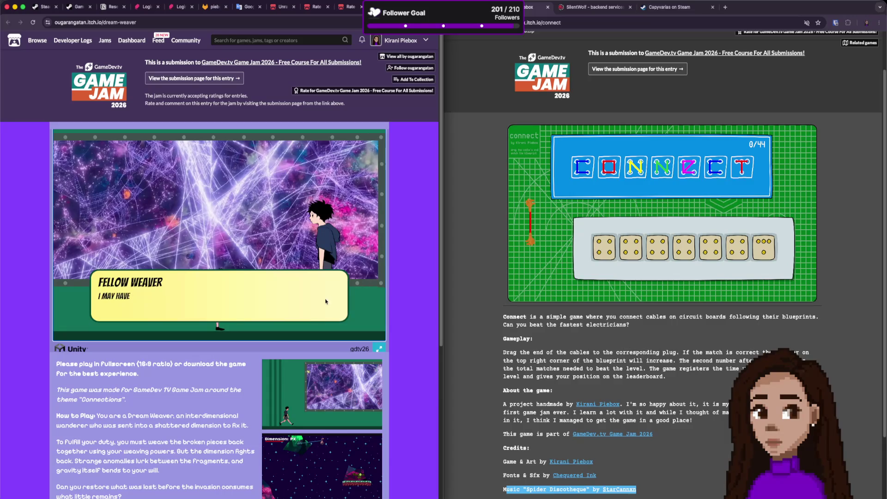
{"action": "left_click", "coordinate": [326, 302]}
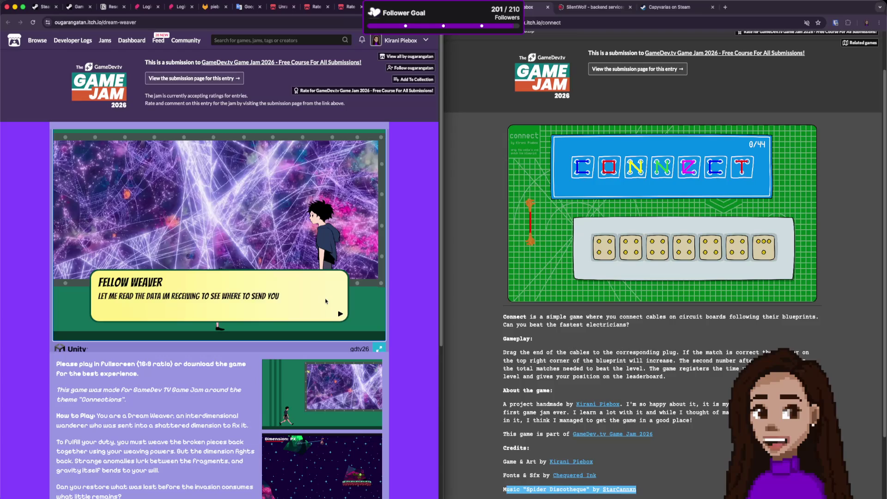
{"action": "left_click", "coordinate": [327, 301]}
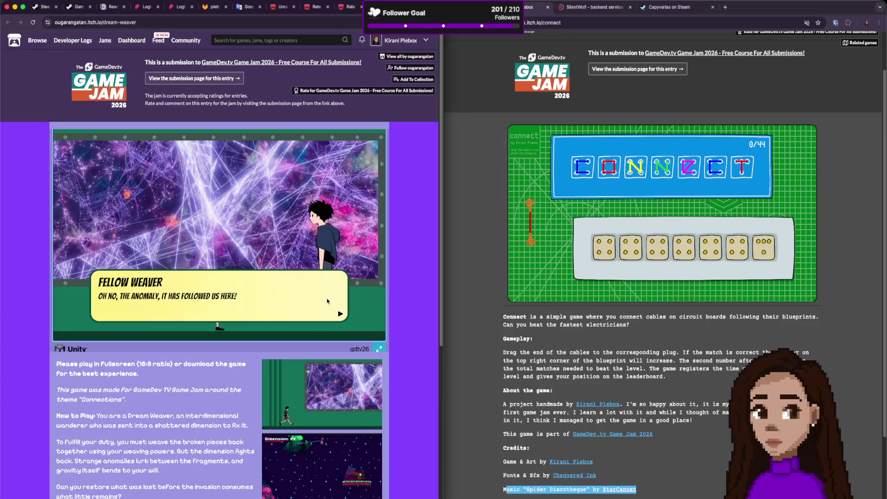
{"action": "left_click", "coordinate": [327, 300]}
{"action": "key", "text": "d"}
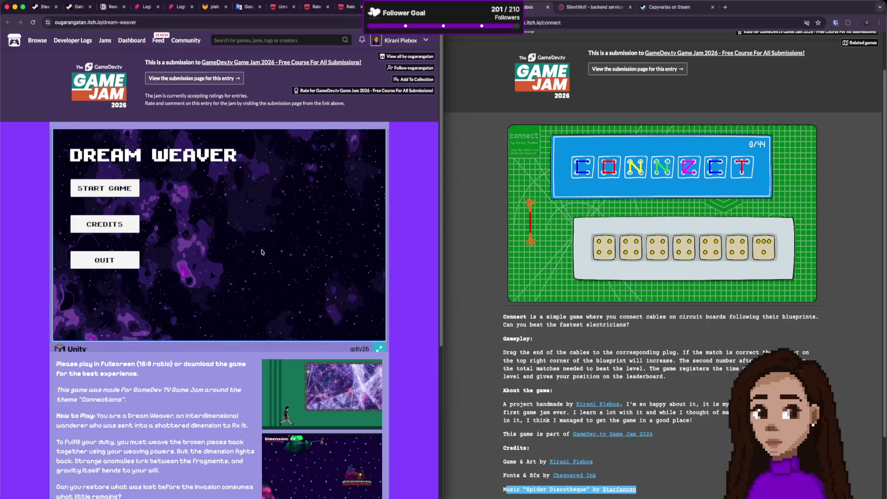
View the game's credits, then switch to the Dream Weaver jam rating tab.
{"action": "left_click", "coordinate": [138, 228]}
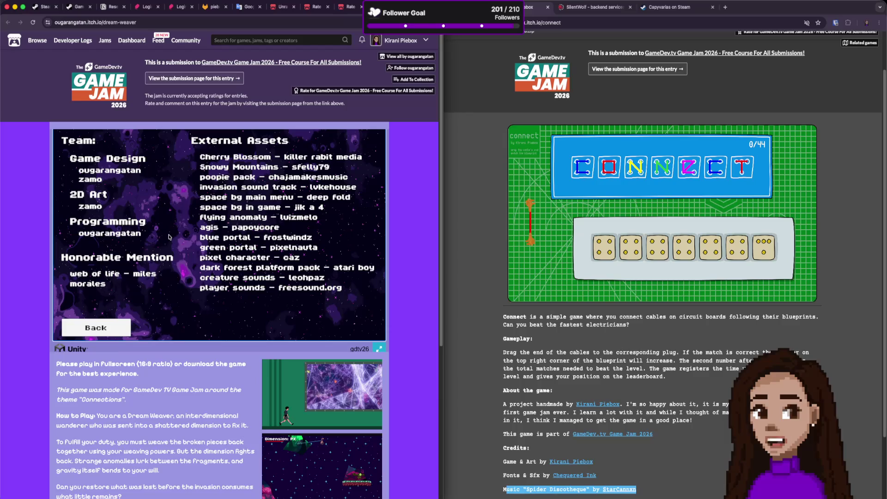
{"action": "scroll", "coordinate": [147, 384], "scroll_direction": "down", "scroll_amount": 5}
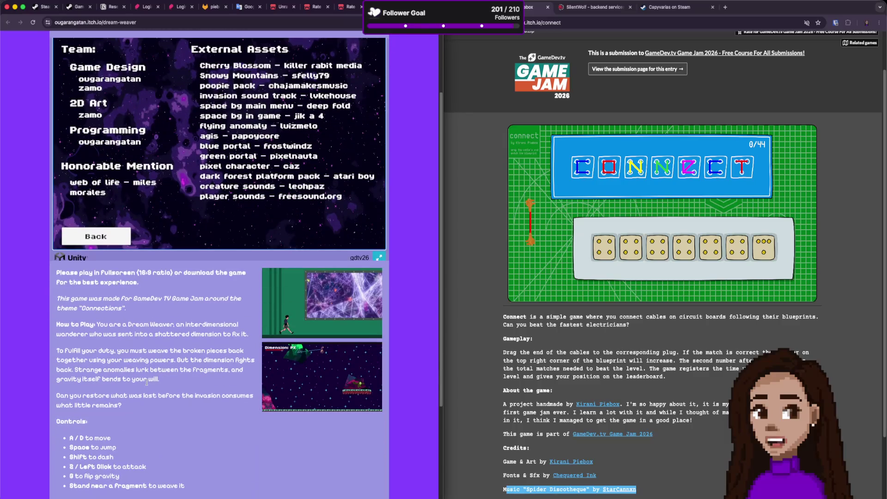
{"action": "scroll", "coordinate": [147, 381], "scroll_direction": "up", "scroll_amount": 5}
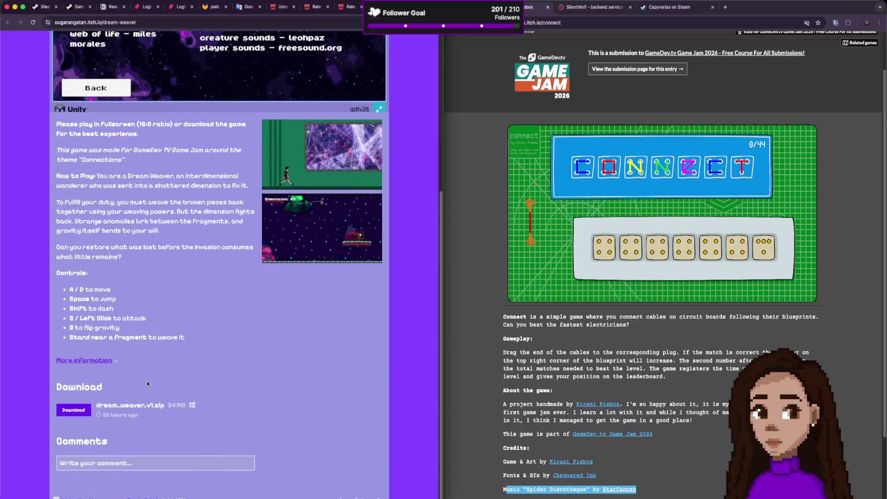
{"action": "left_click", "coordinate": [360, 3]}
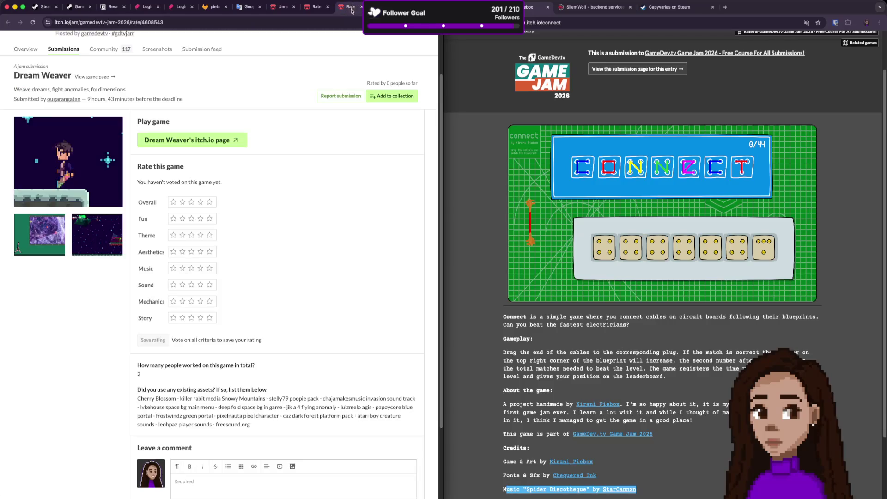
Give Overall, Fun and Theme four stars each.
{"action": "scroll", "coordinate": [253, 250], "scroll_direction": "down", "scroll_amount": 3}
{"action": "scroll", "coordinate": [252, 250], "scroll_direction": "up", "scroll_amount": 3}
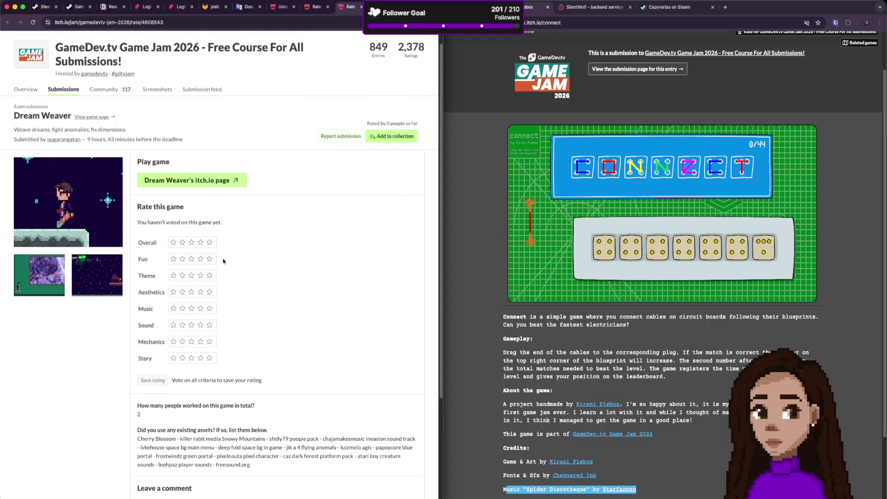
{"action": "left_click", "coordinate": [200, 242]}
{"action": "left_click", "coordinate": [201, 259]}
{"action": "left_click", "coordinate": [200, 276]}
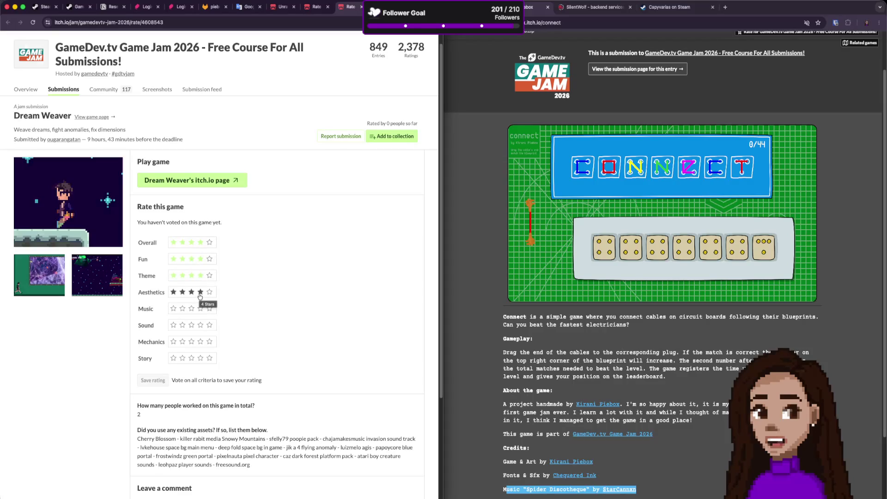
Rate Aesthetics, Music and Sound three stars, Mechanics and Story four, and save the rating.
{"action": "left_click", "coordinate": [193, 293]}
{"action": "left_click", "coordinate": [191, 308]}
{"action": "left_click", "coordinate": [192, 326]}
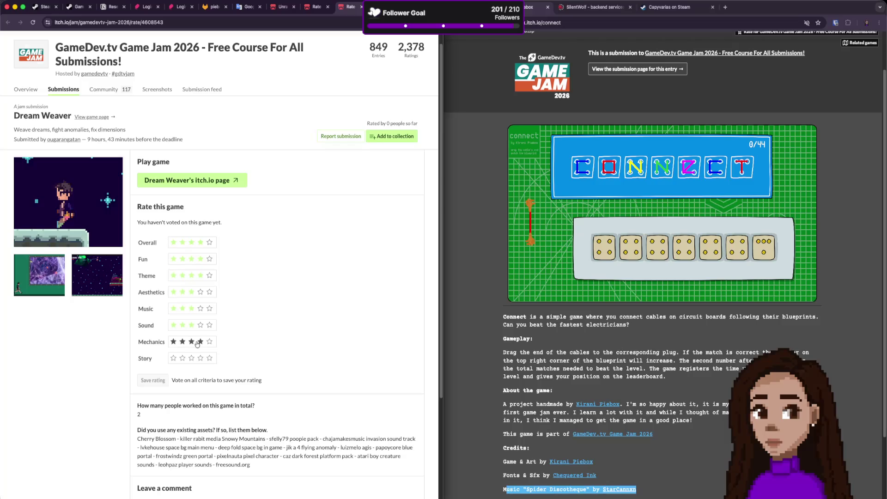
{"action": "left_click", "coordinate": [200, 341]}
{"action": "left_click", "coordinate": [202, 358]}
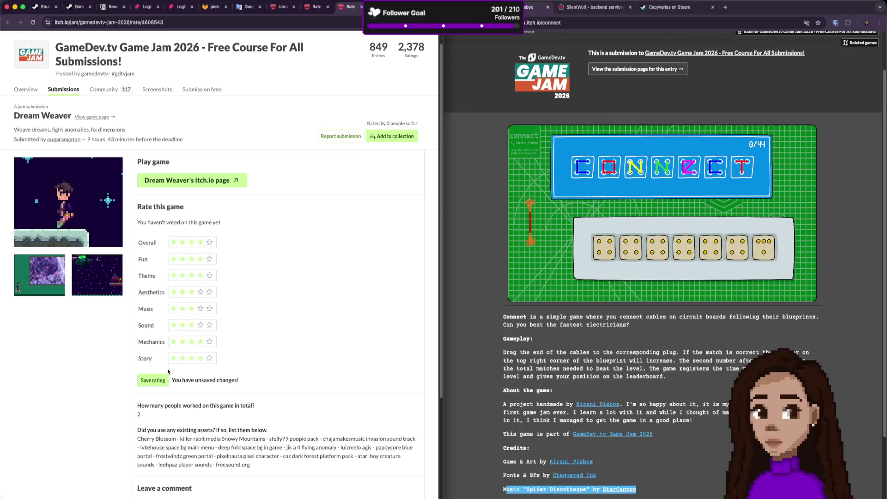
{"action": "left_click", "coordinate": [153, 380]}
{"action": "scroll", "coordinate": [282, 355], "scroll_direction": "down", "scroll_amount": 3}
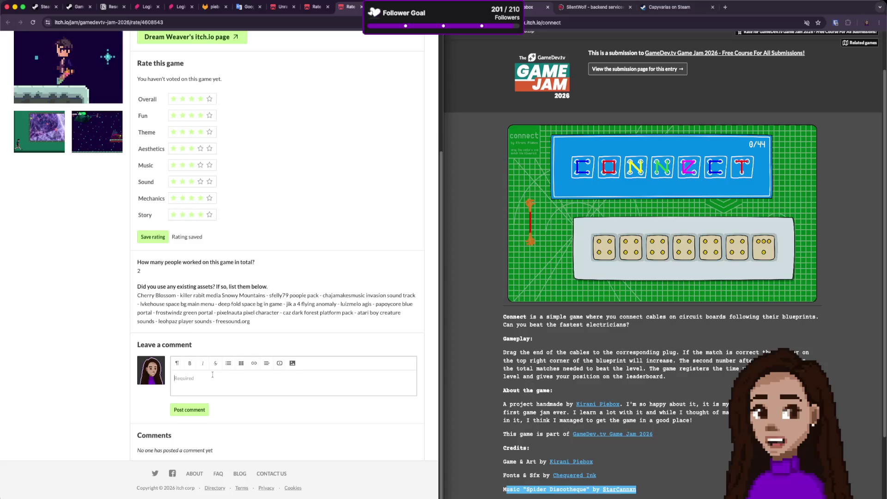
{"action": "left_click", "coordinate": [212, 374]}
Drag three cable ends to new positions in the Connect game.
{"action": "mouse_move", "coordinate": [532, 205]}
{"action": "left_mouse_down"}
{"action": "mouse_move", "coordinate": [546, 210]}
{"action": "mouse_move", "coordinate": [535, 211]}
{"action": "mouse_move", "coordinate": [531, 255]}
{"action": "mouse_move", "coordinate": [543, 234]}
{"action": "mouse_move", "coordinate": [549, 238]}
{"action": "left_mouse_up"}
{"action": "mouse_move", "coordinate": [534, 210]}
{"action": "left_mouse_down"}
{"action": "mouse_move", "coordinate": [563, 273]}
{"action": "mouse_move", "coordinate": [538, 217]}
{"action": "mouse_move", "coordinate": [535, 180]}
{"action": "mouse_move", "coordinate": [523, 182]}
{"action": "left_mouse_up"}
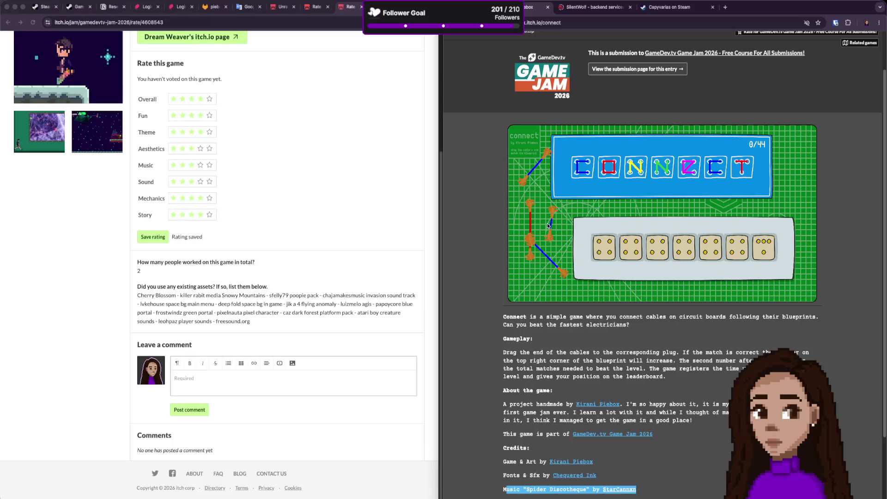
{"action": "mouse_move", "coordinate": [532, 240]}
{"action": "left_mouse_down"}
{"action": "mouse_move", "coordinate": [544, 190]}
{"action": "mouse_move", "coordinate": [536, 203]}
{"action": "mouse_move", "coordinate": [529, 191]}
{"action": "mouse_move", "coordinate": [520, 199]}
{"action": "mouse_move", "coordinate": [533, 204]}
{"action": "mouse_move", "coordinate": [548, 178]}
{"action": "mouse_move", "coordinate": [530, 203]}
{"action": "mouse_move", "coordinate": [535, 193]}
{"action": "mouse_move", "coordinate": [536, 221]}
{"action": "mouse_move", "coordinate": [537, 184]}
{"action": "mouse_move", "coordinate": [530, 190]}
{"action": "left_mouse_up"}
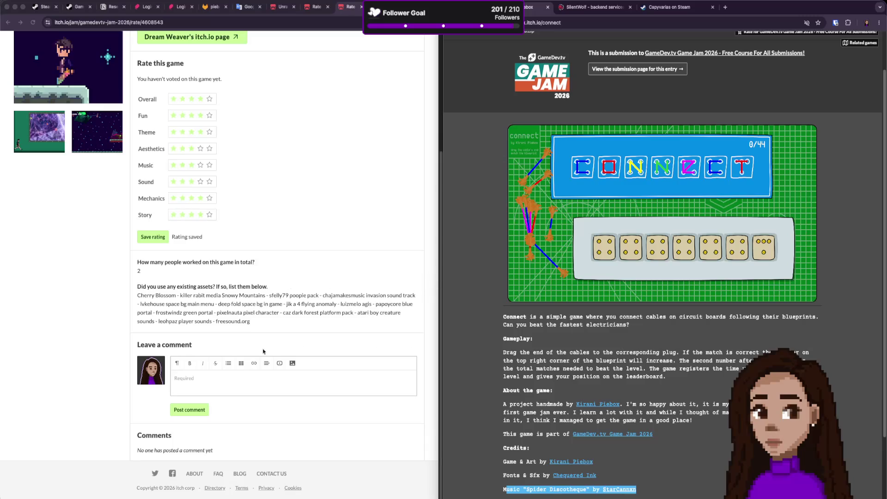
Focus the Dream Weaver comment field, then switch over to the Connect game page.
{"action": "left_click", "coordinate": [379, 253]}
{"action": "scroll", "coordinate": [311, 262], "scroll_direction": "up", "scroll_amount": 2}
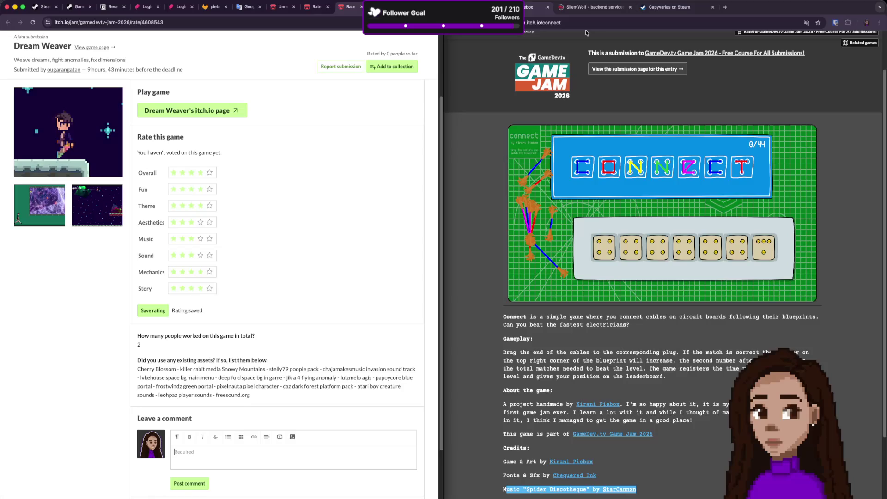
{"action": "scroll", "coordinate": [291, 489], "scroll_direction": "up", "scroll_amount": 1}
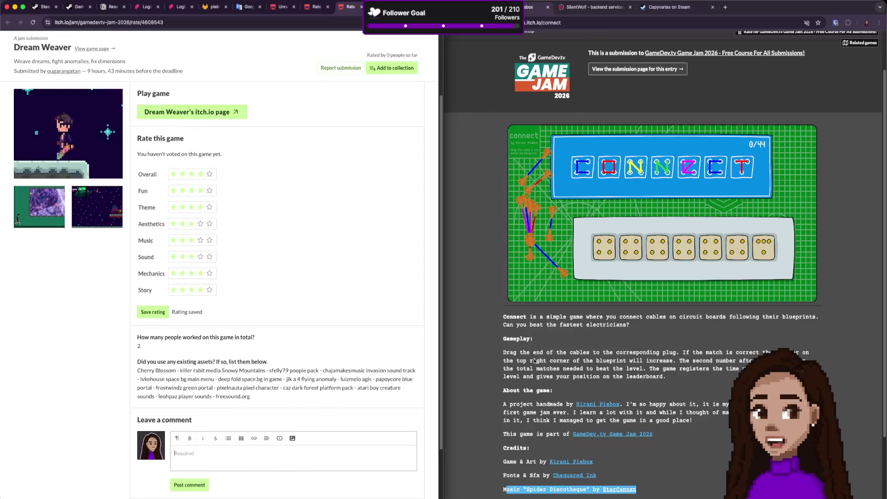
{"action": "left_click", "coordinate": [590, 184]}
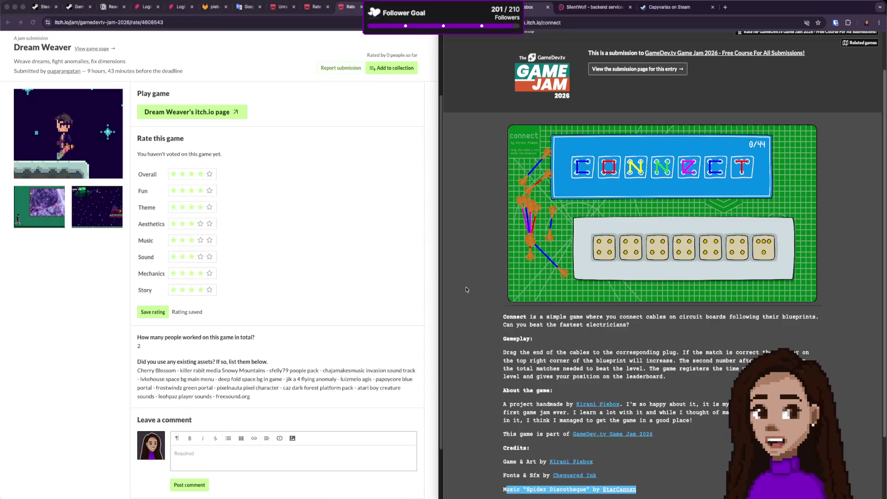
{"action": "scroll", "coordinate": [324, 385], "scroll_direction": "down", "scroll_amount": 1}
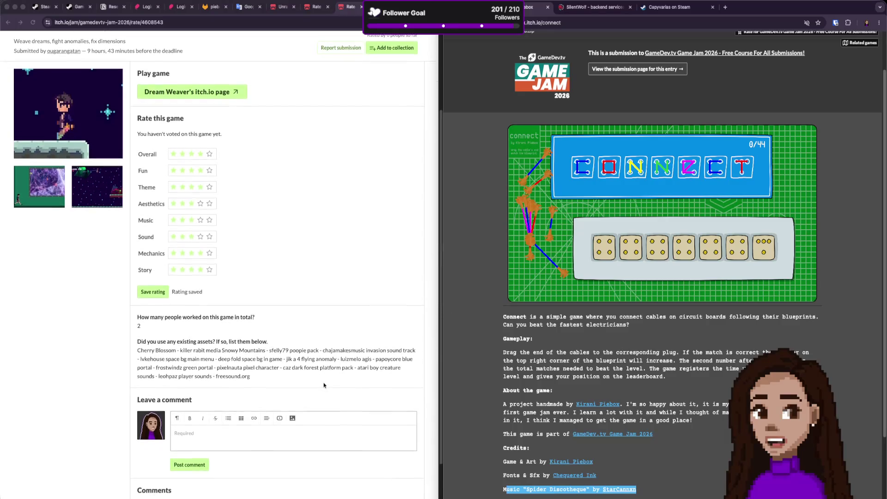
{"action": "scroll", "coordinate": [324, 385], "scroll_direction": "down", "scroll_amount": 2}
Scroll the rating page and place the cursor in the Dream Weaver Leave a comment box.
{"action": "left_click", "coordinate": [257, 388]}
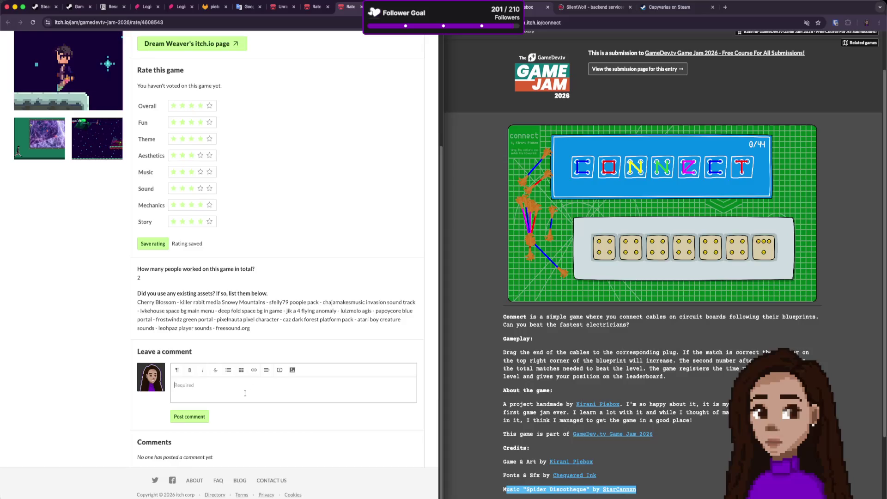
{"action": "scroll", "coordinate": [249, 400], "scroll_direction": "up", "scroll_amount": 1}
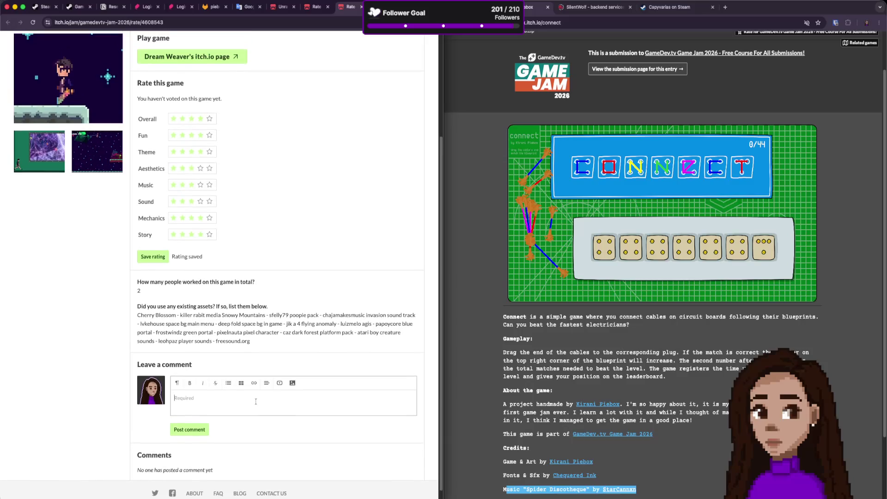
{"action": "scroll", "coordinate": [246, 405], "scroll_direction": "up", "scroll_amount": 1}
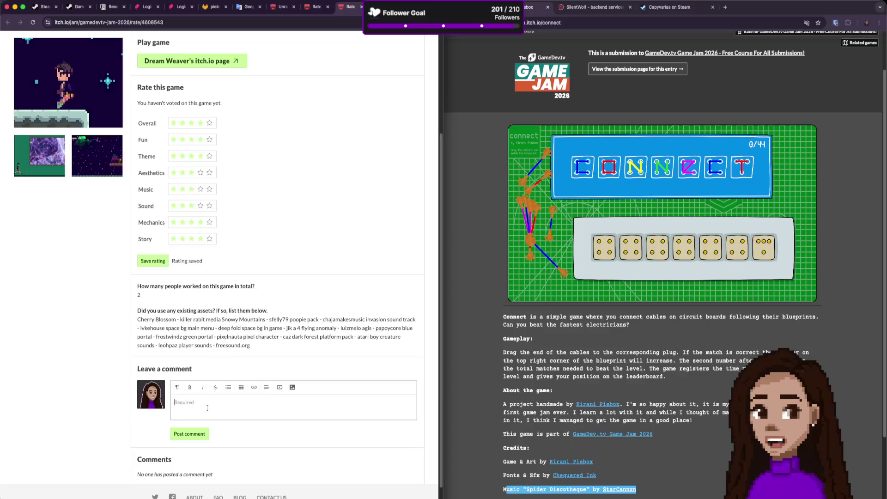
{"action": "scroll", "coordinate": [207, 407], "scroll_direction": "up", "scroll_amount": 5}
{"action": "scroll", "coordinate": [208, 363], "scroll_direction": "down", "scroll_amount": 2}
{"action": "scroll", "coordinate": [264, 324], "scroll_direction": "down", "scroll_amount": 3}
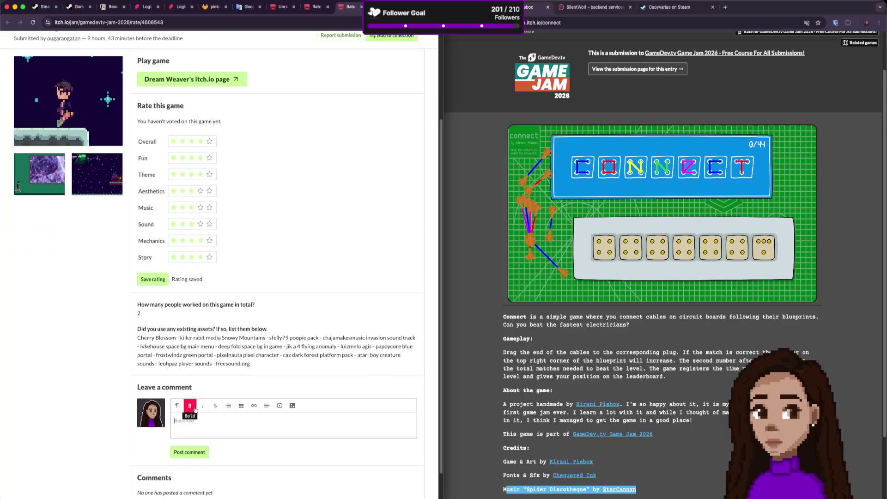
{"action": "left_click", "coordinate": [193, 424]}
Type 'Interesting approach.' plus a second line about too many directions on core aspects.
{"action": "type", "text": "Interes"}
{"action": "type", "text": "ting approa"}
{"action": "type", "text": "ch."}
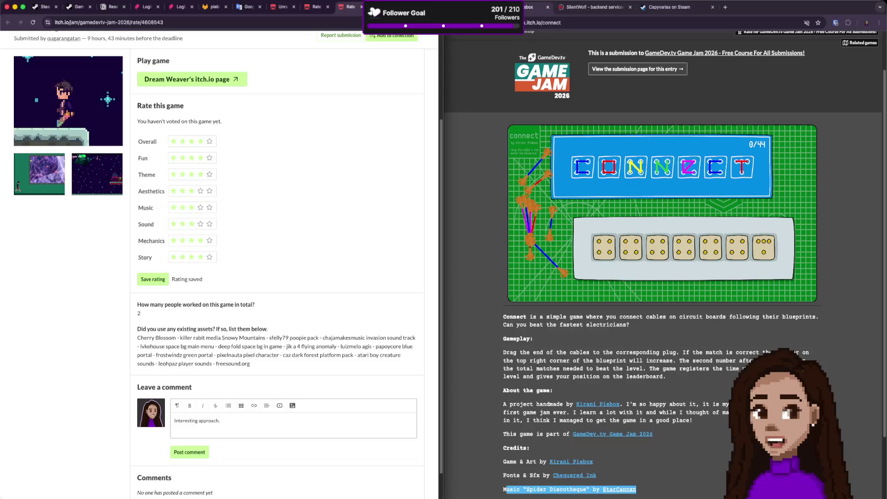
{"action": "key", "text": "Return"}
{"action": "type", "text": "I do"}
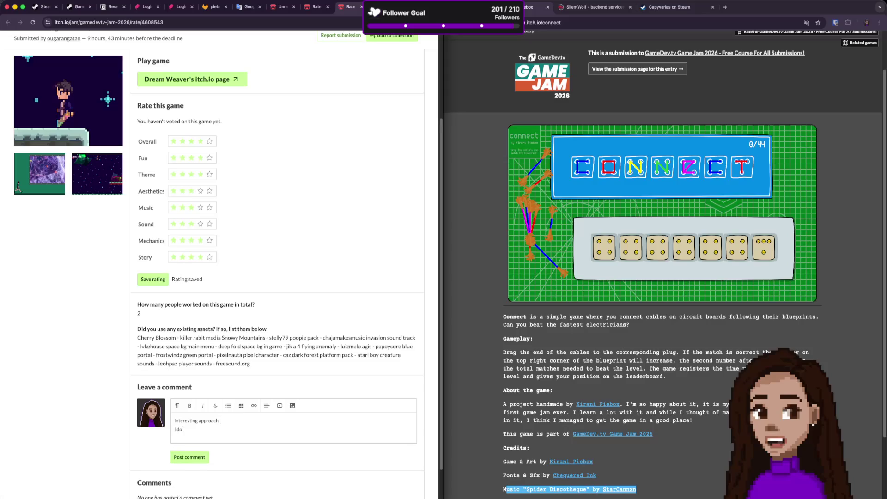
{"action": "type", "text": " feel like there"}
{"action": "type", "text": " are"}
{"action": "type", "text": " too many things"}
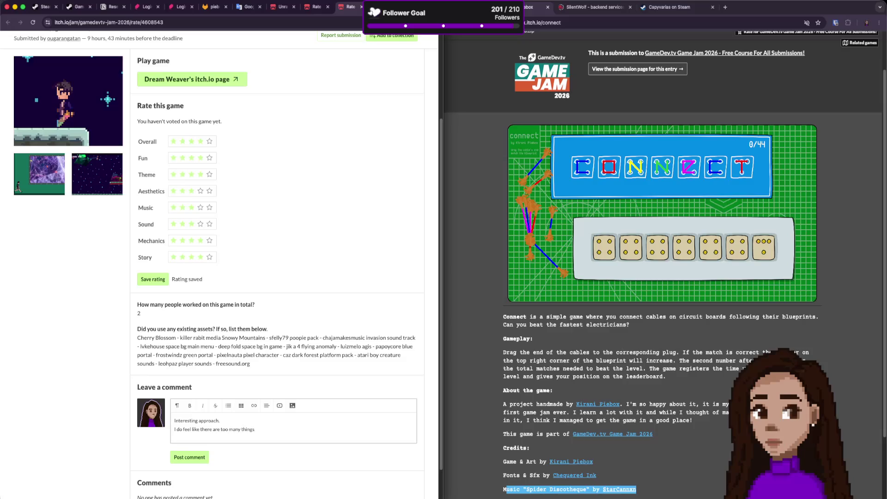
{"action": "key", "text": "BackSpace"}
{"action": "key", "text": "BackSpace"}
{"action": "key", "text": "BackSpace"}
{"action": "key", "text": "alt+shift+Left"}
{"action": "type", "text": "direc"}
{"action": "type", "text": "tions"}
{"action": "type", "text": " a few"}
{"action": "type", "text": " core th"}
{"action": "type", "text": " aspects th"}
{"action": "type", "text": "at"}
{"action": "type", "text": " doesn't do"}
{"action": "type", "text": " well for"}
{"action": "type", "text": " the gae"}
{"action": "type", "text": "e."}
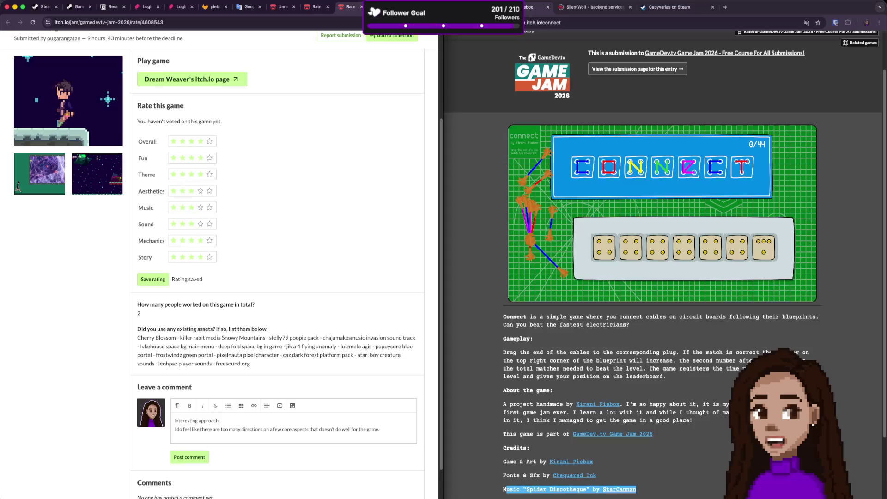
{"action": "type", "text": " We have both p"}
{"action": "type", "text": "ixel art and vec"}
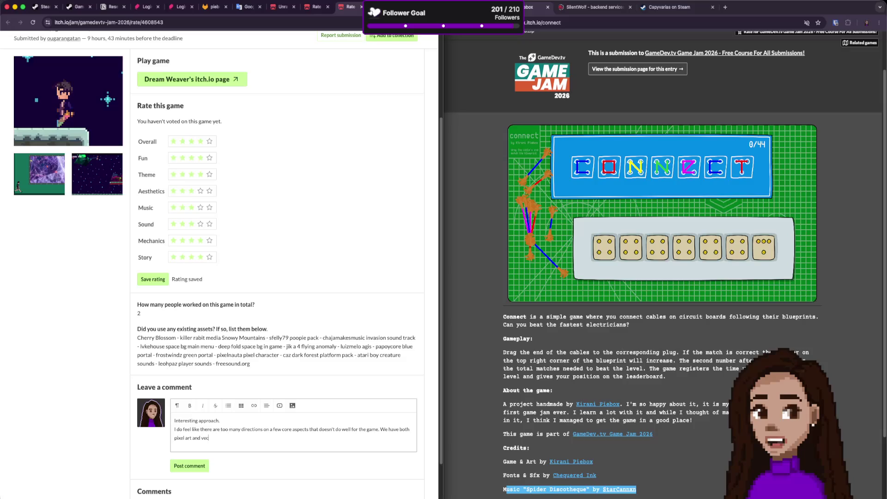
Restart Dream Weaver from the credits, reach the first dialogue, then return to the rating tab.
{"action": "left_click", "coordinate": [191, 79]}
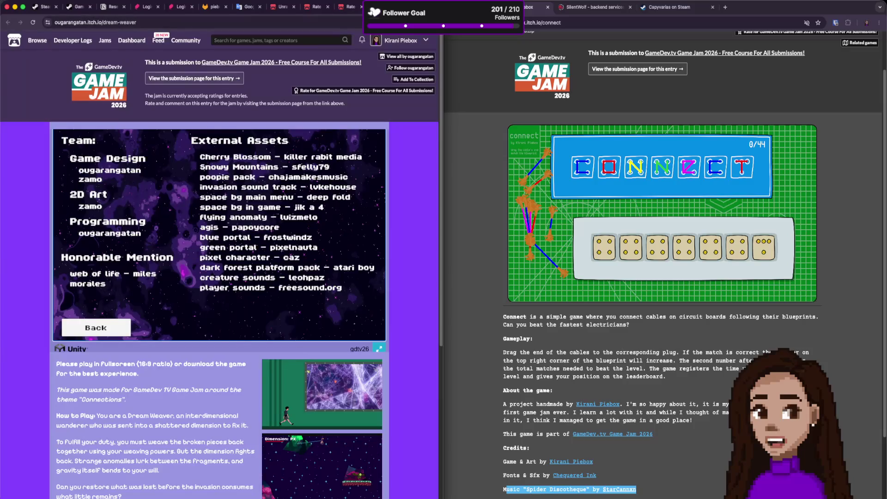
{"action": "left_click", "coordinate": [113, 327]}
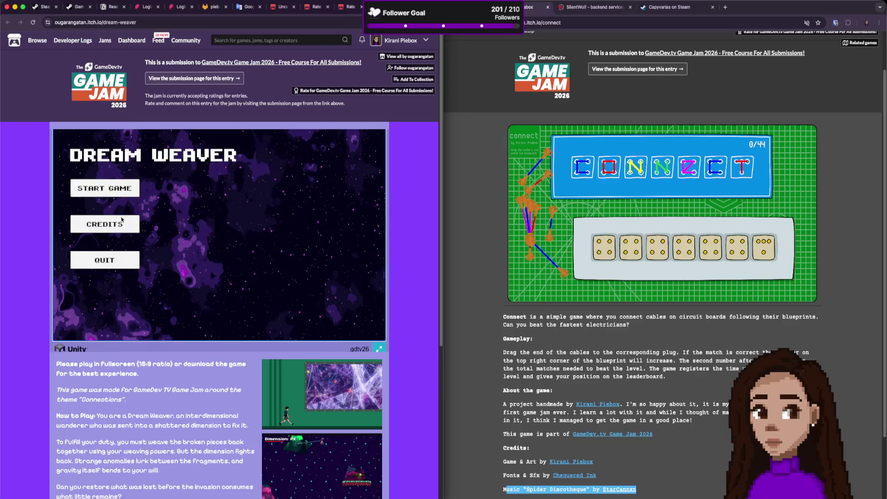
{"action": "left_click", "coordinate": [105, 188]}
{"action": "key", "text": "Right"}
{"action": "key", "text": "space"}
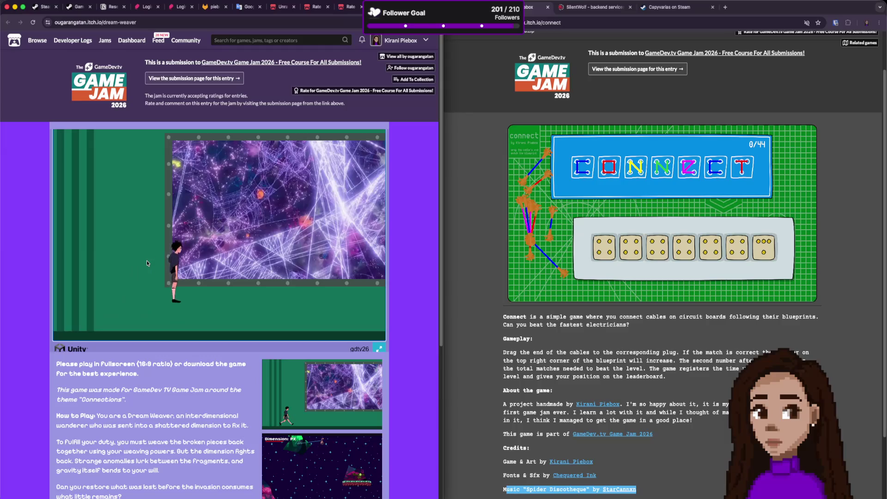
{"action": "key", "text": "Right"}
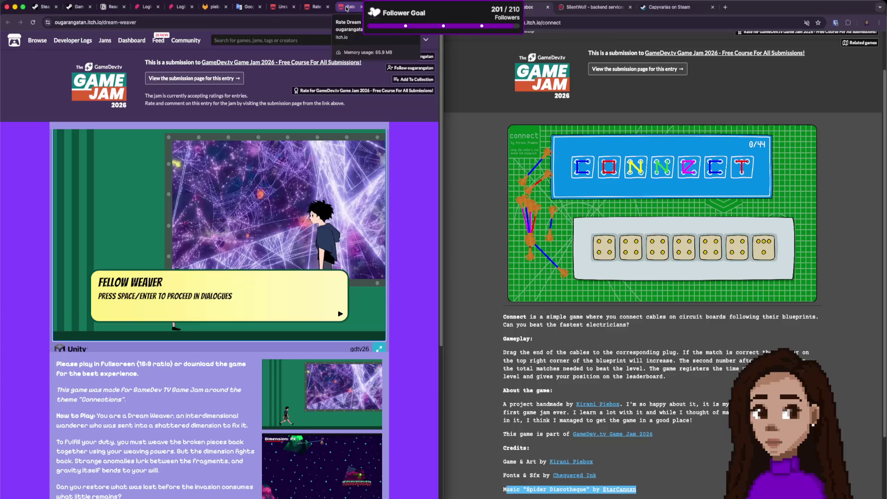
{"action": "left_click", "coordinate": [346, 7]}
Continue the comment with 'cartoonish art' and an art example, removing a duplicate 'art'.
{"action": "type", "text": "rtoonish art. "}
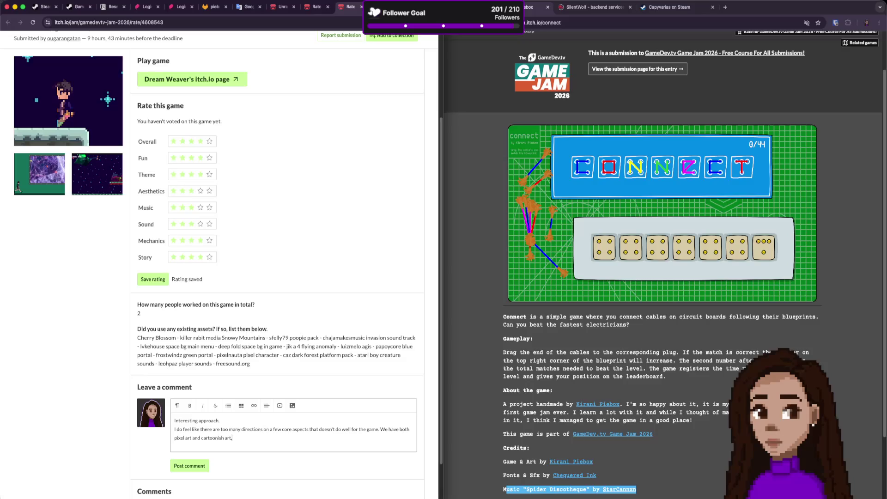
{"action": "type", "text": "We have"}
{"action": "key", "text": "BackSpace"}
{"action": "key", "text": "BackSpace"}
{"action": "key", "text": "BackSpace"}
{"action": "type", "text": "For example"}
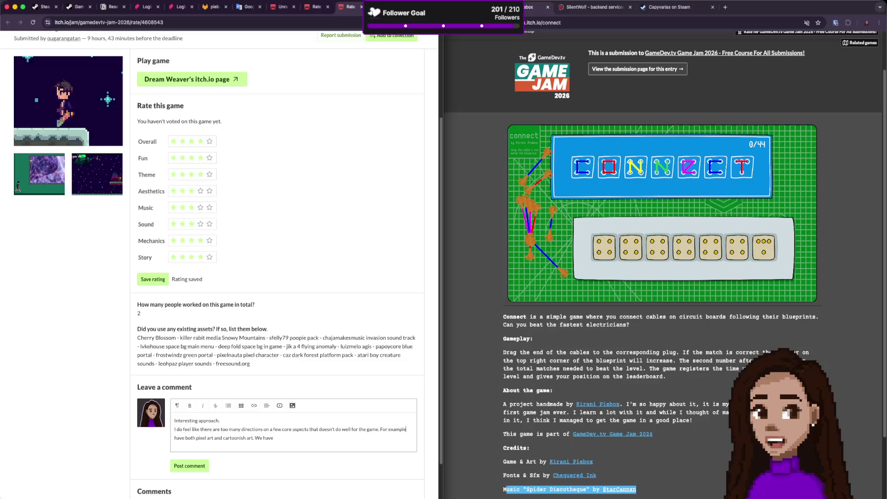
{"action": "type", "text": ", for the"}
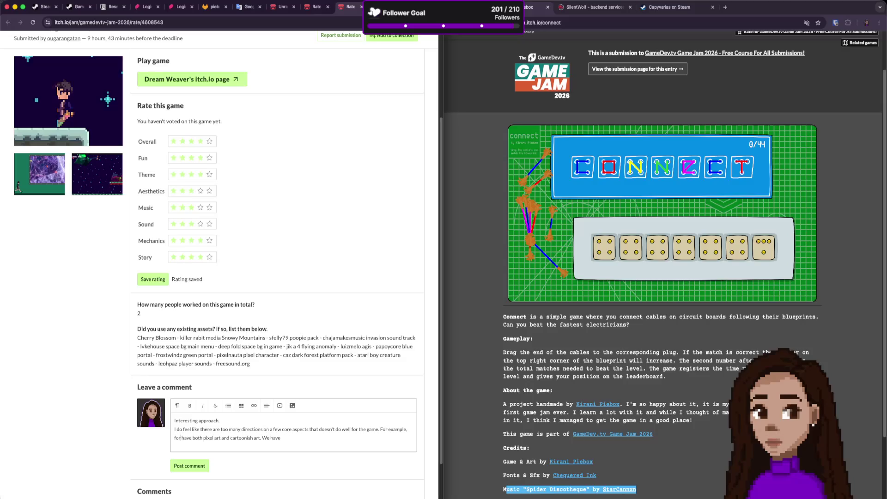
{"action": "type", "text": " art"}
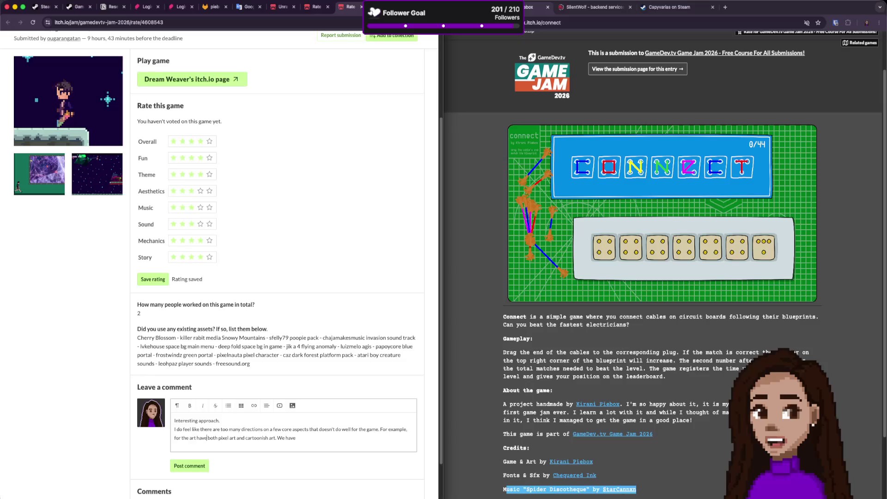
{"action": "left_click", "coordinate": [268, 437]}
{"action": "key", "text": "shift+alt+Right"}
{"action": "key", "text": "BackSpace"}
Add the gameplay example mentioning platform and puzzle.
{"action": "type", "text": "For the gamep"}
{"action": "type", "text": "lay we"}
{"action": "key", "text": "Delete"}
{"action": "key", "text": "Delete"}
{"action": "key", "text": "alt+Right"}
{"action": "type", "text": "platform,"}
{"action": "type", "text": " puzzle,"}
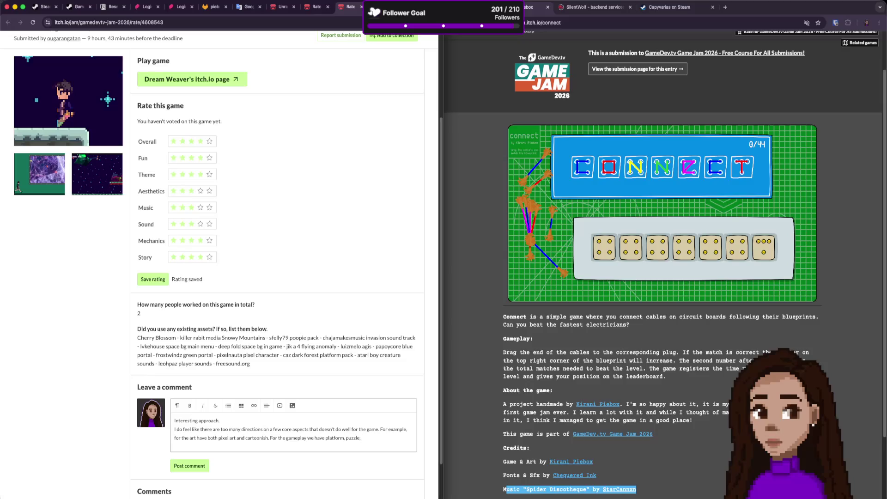